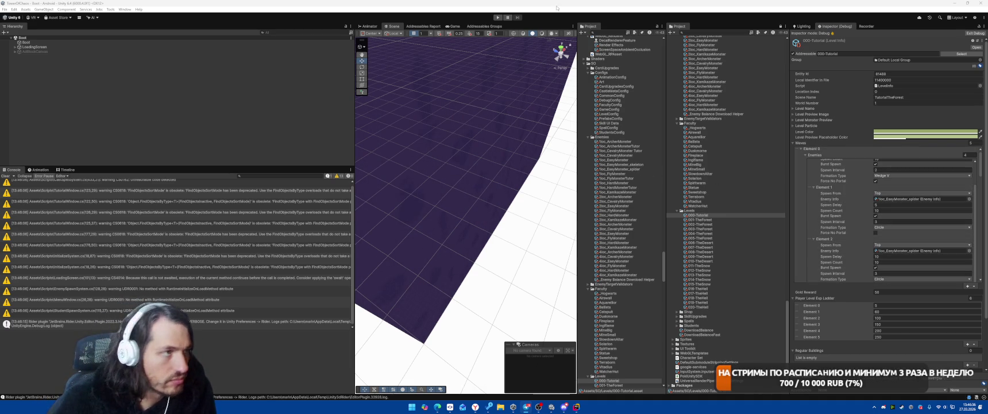
Test-run the tutorial level, place a faculty tower, start the first wave, then stop.
click(498, 18)
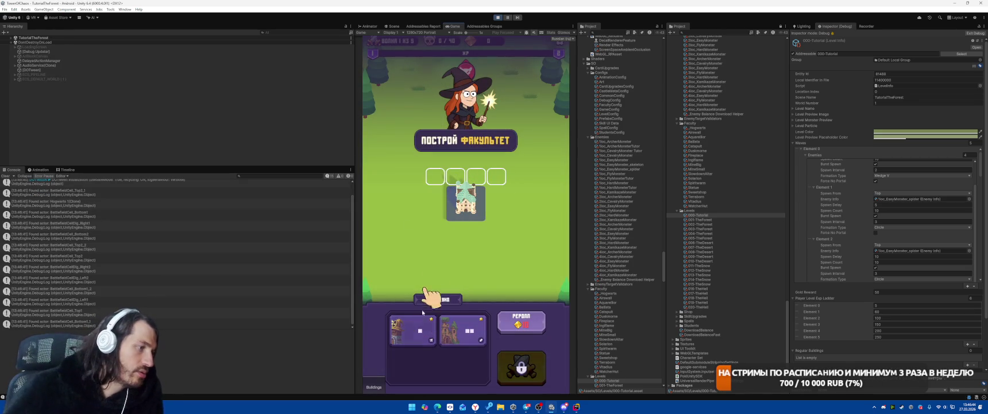
click(474, 178)
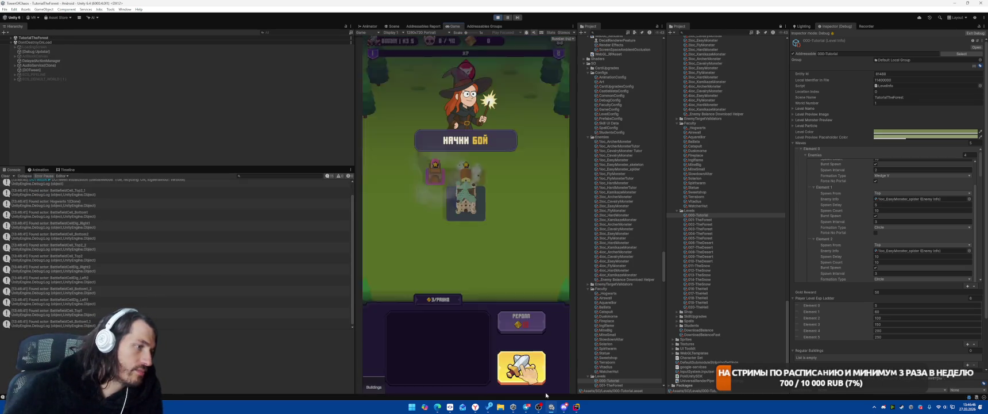
click(521, 367)
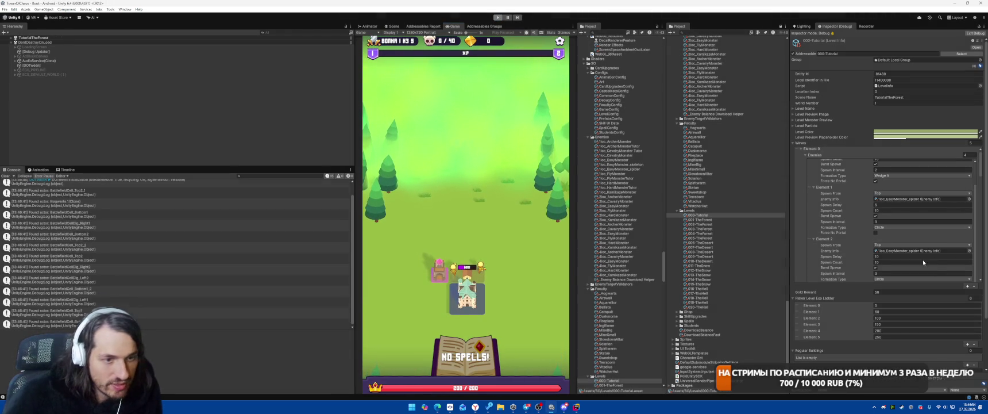
key(ctrl+p)
Clear the extra Regular Buildings entries and set the first building to Mine Small.
click(968, 364)
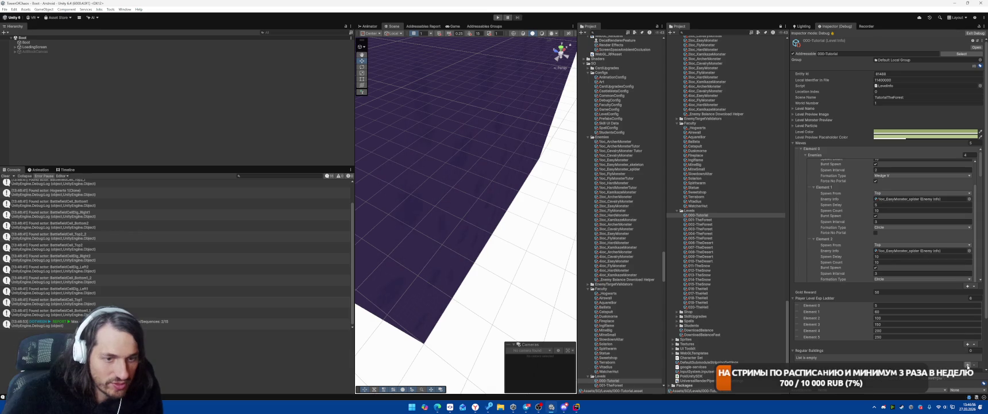
scroll(967, 365, down, 2)
click(966, 339)
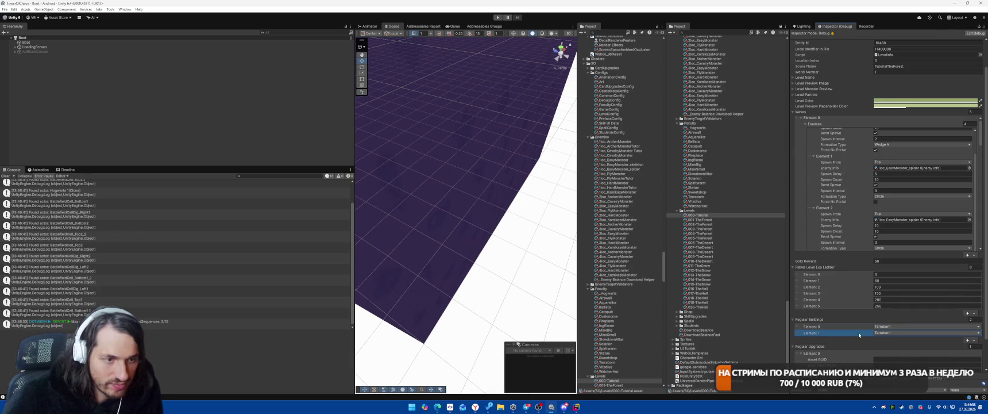
key(Delete)
click(906, 329)
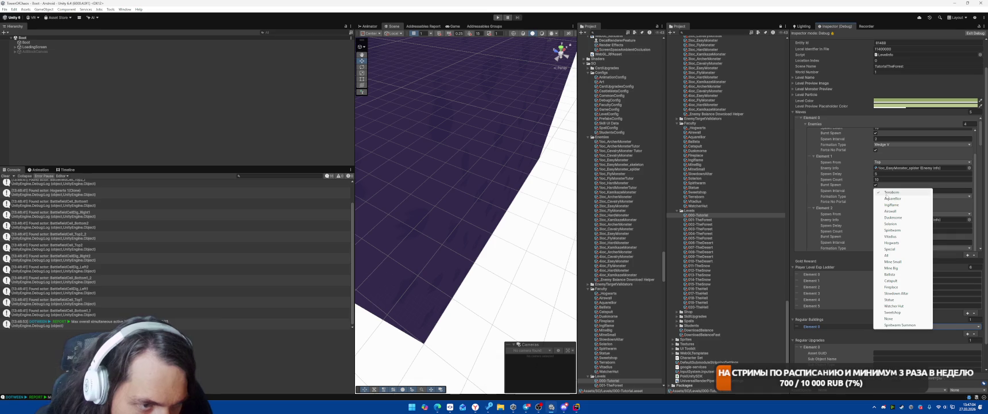
click(894, 262)
Add Sweetshop and Slowdown Altar as the second and third Regular Buildings.
click(965, 333)
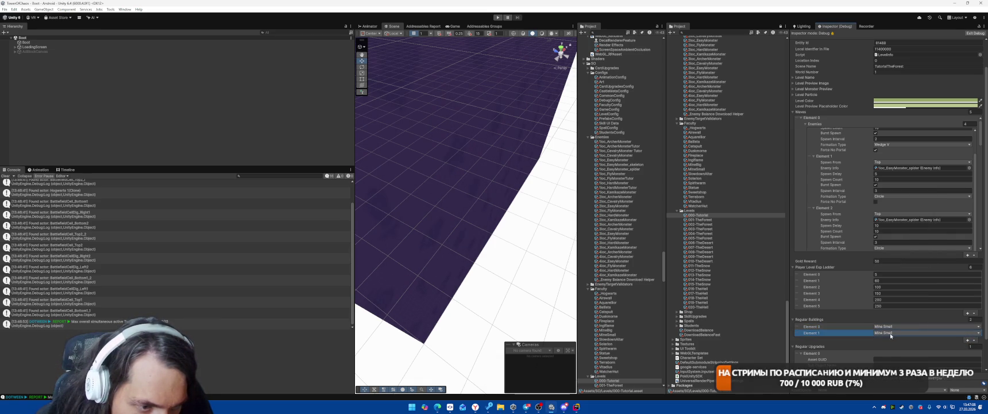
click(964, 332)
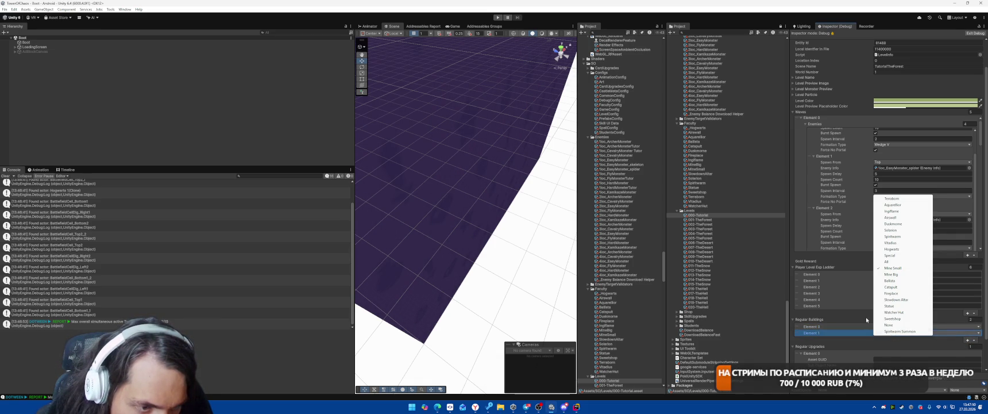
click(892, 319)
click(967, 341)
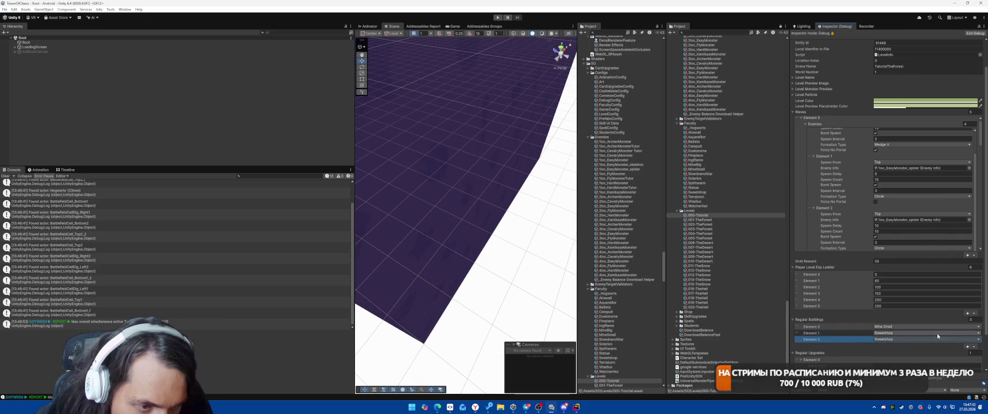
click(962, 339)
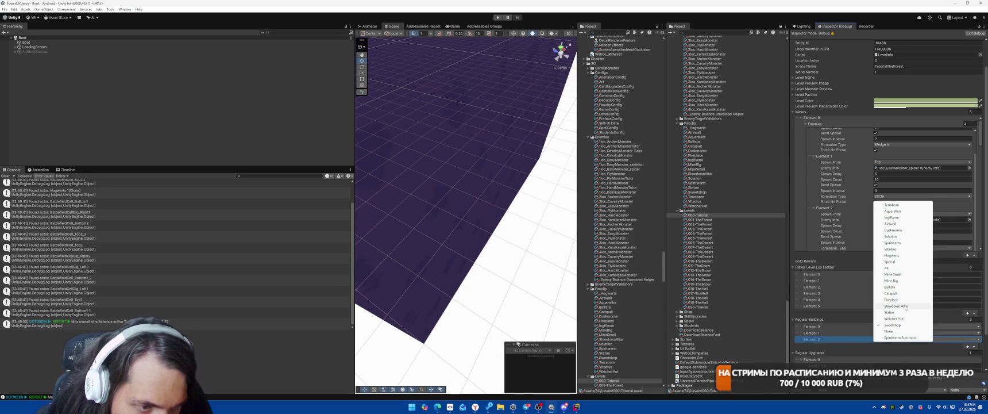
click(896, 306)
Remove the unneeded fourth Regular Buildings entry.
scroll(945, 342, down, 2)
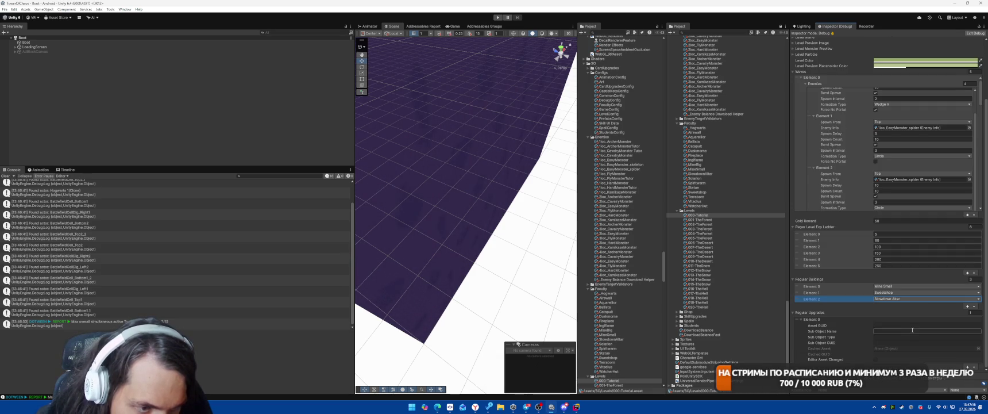
click(967, 306)
click(904, 307)
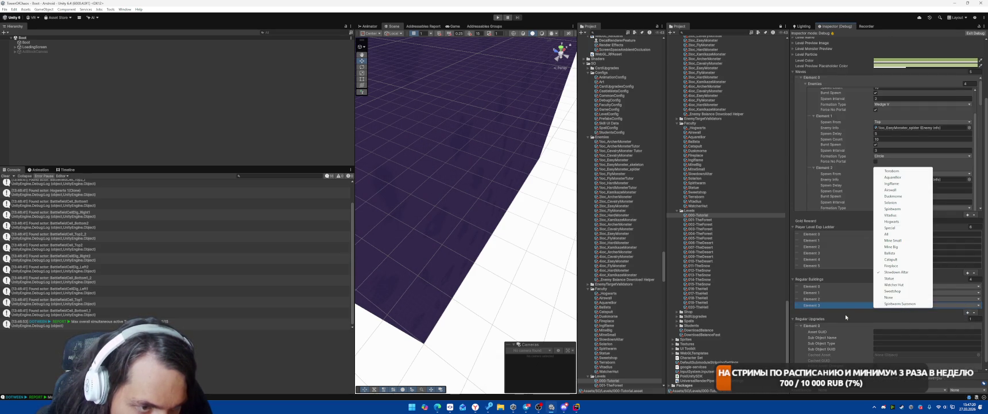
key(Escape)
click(974, 312)
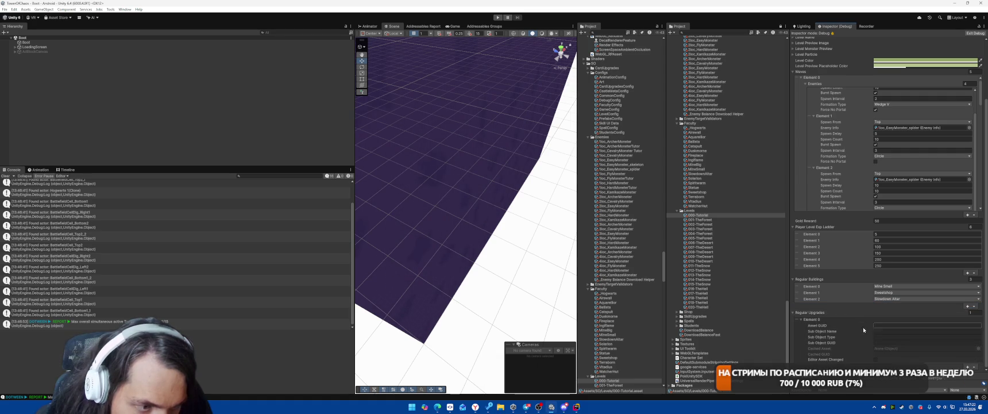
Expand Regular Upgrades Element 0 to show its fields.
click(816, 319)
scroll(819, 320, up, 2)
click(860, 359)
scroll(861, 359, down, 2)
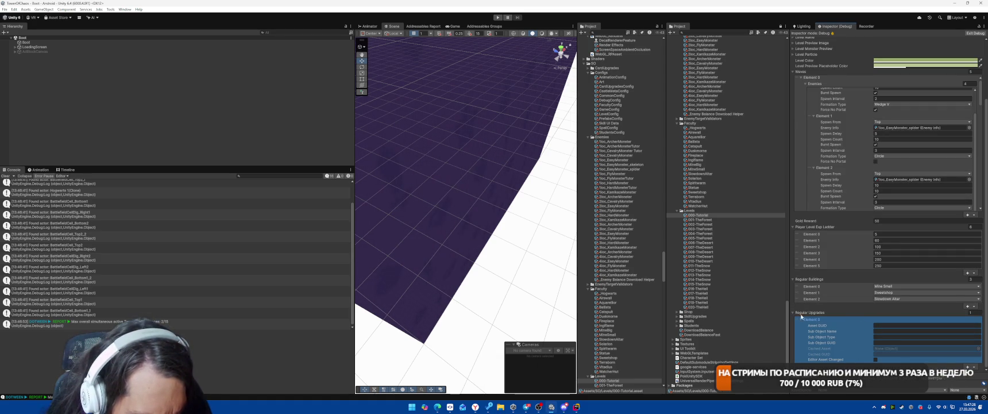
click(573, 411)
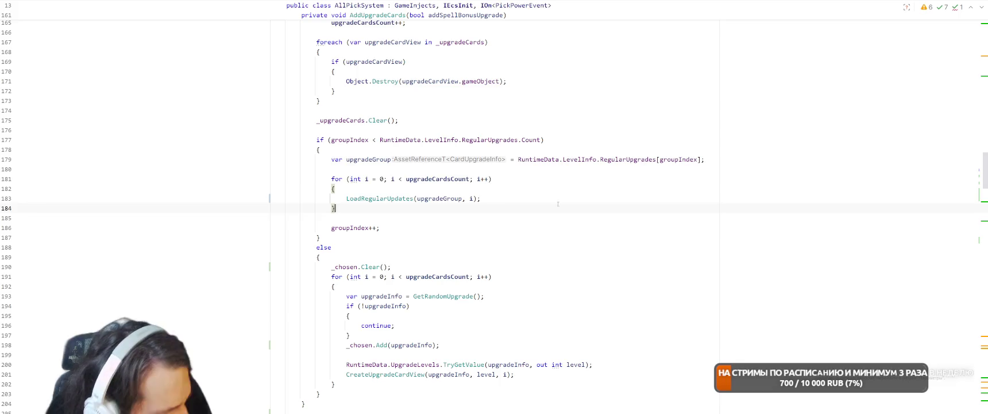
In LevelInfo.cs, change RegularUpgrades from a List to an AssetReferenceT<CardUpgradeInfo>[] array.
key(ctrl+Tab)
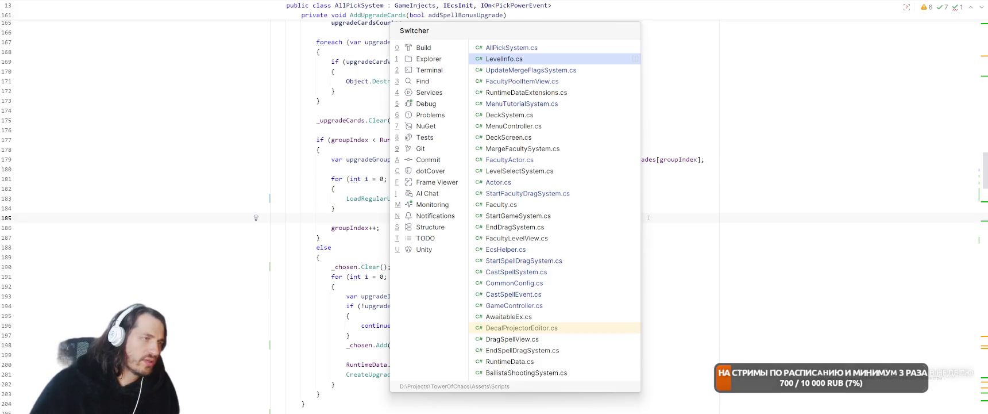
scroll(364, 165, up, 3)
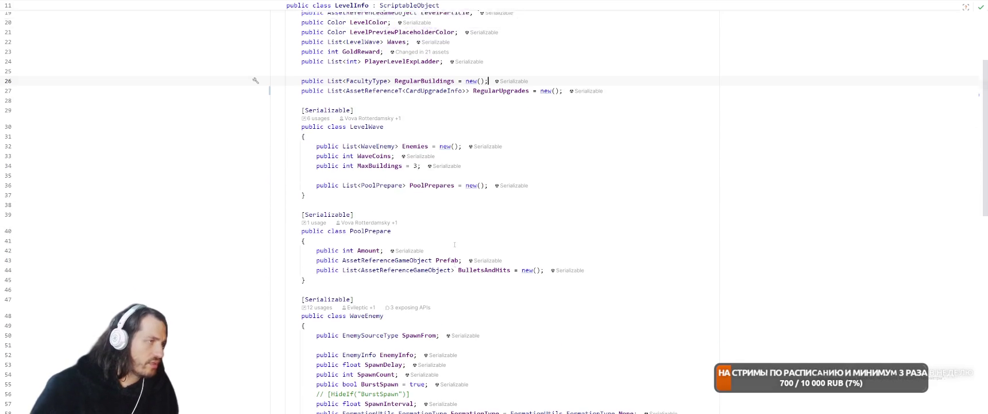
click(343, 160)
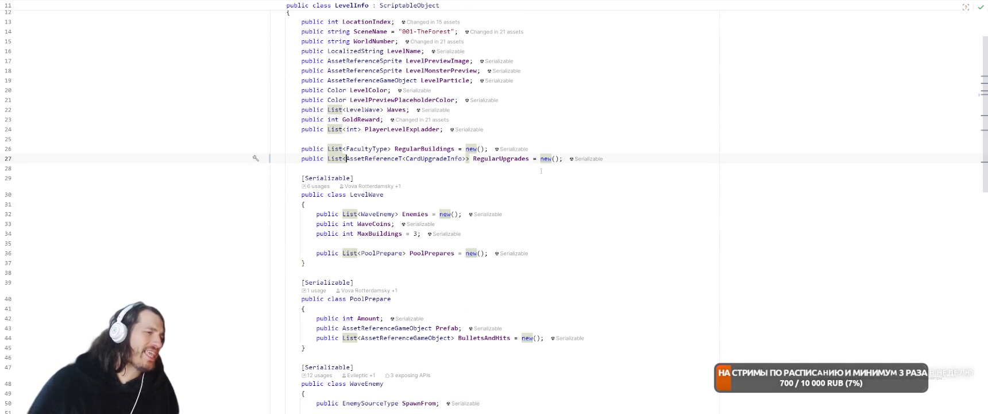
key(ctrl+BackSpace)
key(Delete)
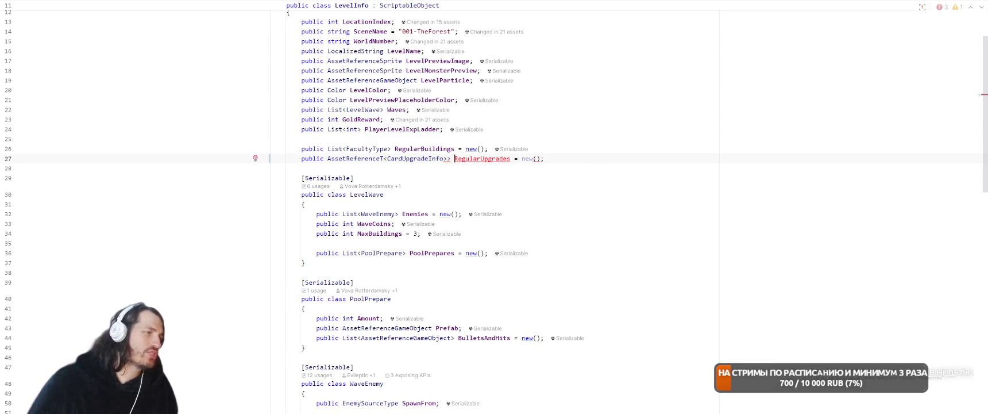
key(BackSpace)
text([)
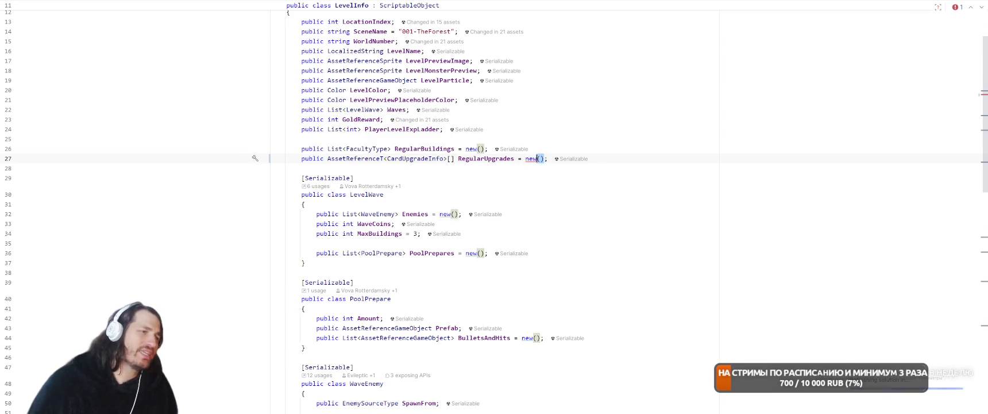
Replace Count with Length in AllPickSystem's group check on line 177.
key(ctrl+minus)
text(LevelInfo.RegularUpgrades.ду))
key(Return)
Let Unity recompile the scripts and clear the old console warnings.
key(alt+Tab)
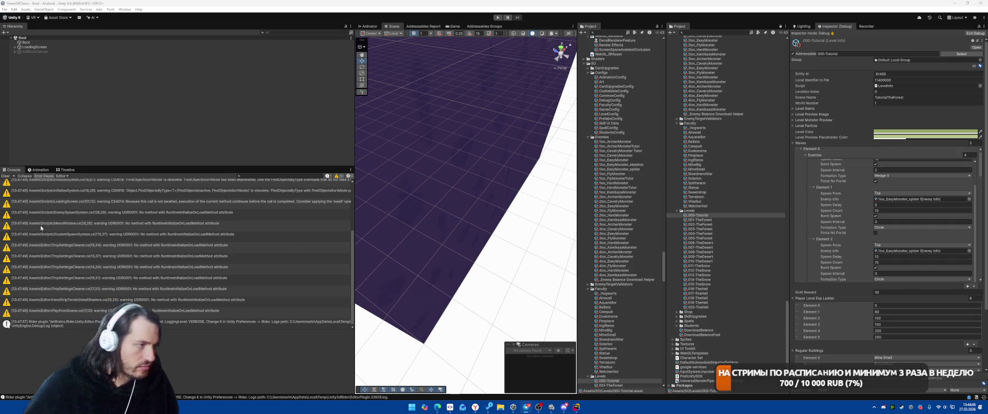
click(5, 175)
click(564, 406)
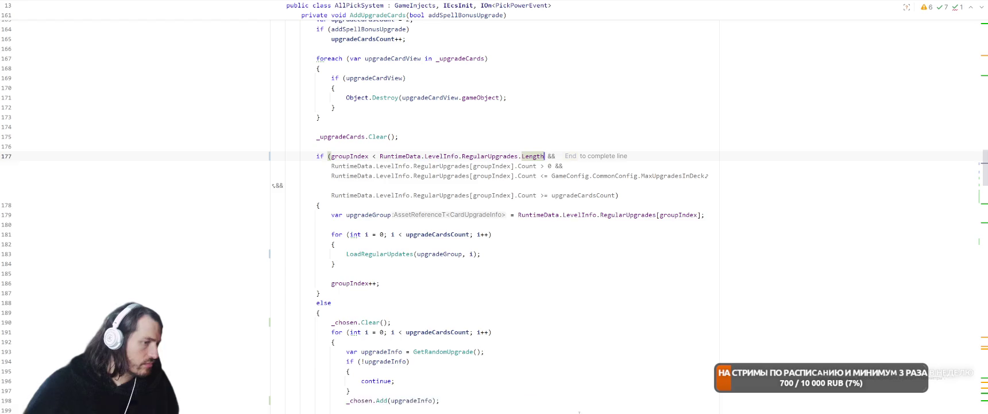
key(alt+Tab)
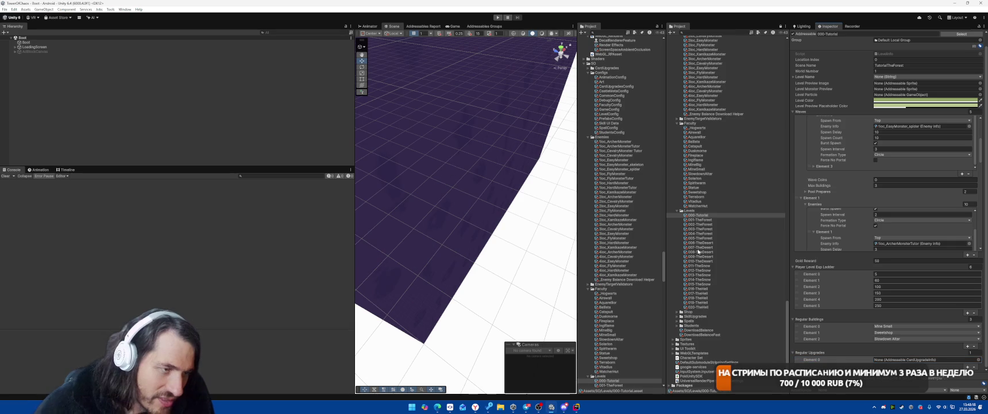
Assign Terraborn_StudentCriticalDamage as the first Regular Upgrade.
scroll(727, 257, up, 10)
scroll(727, 257, up, 3)
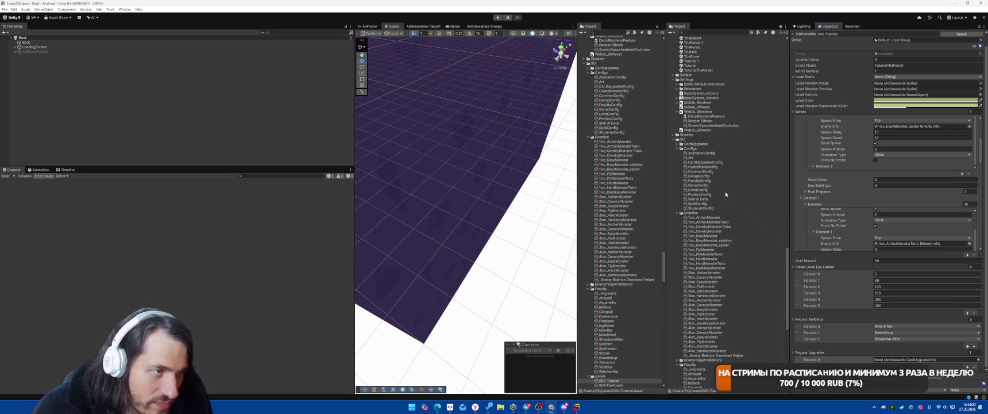
scroll(758, 219, down, 9)
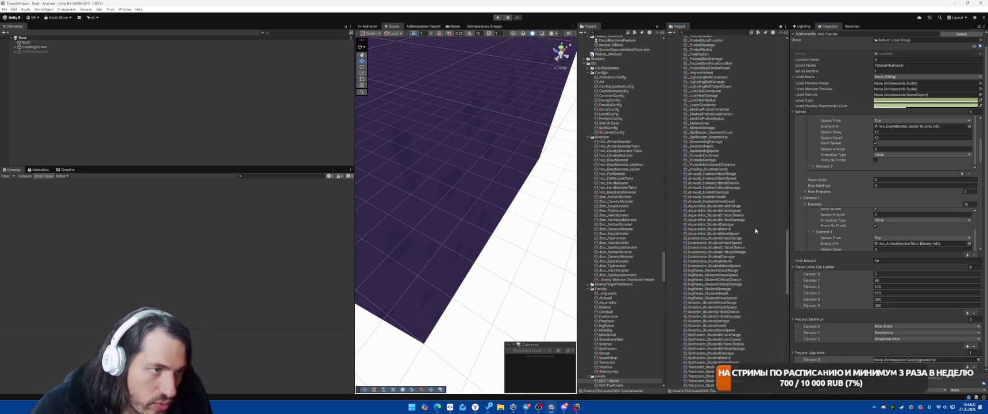
scroll(769, 208, down, 3)
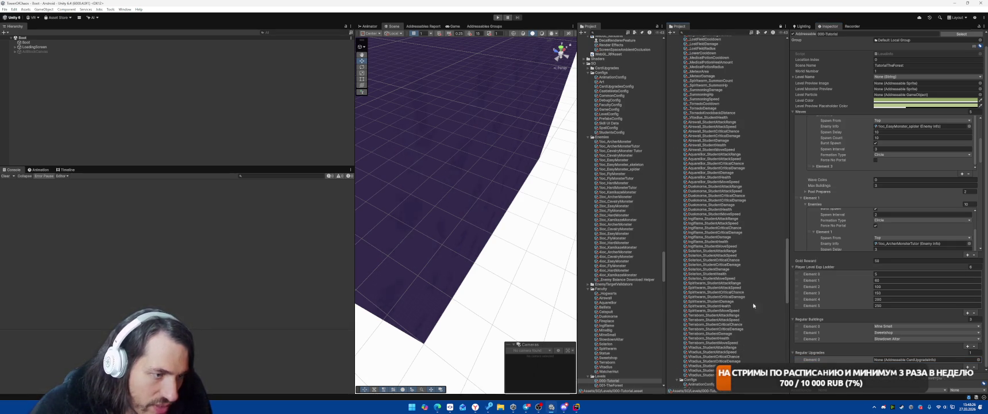
click(893, 360)
drag(893, 359, 894, 359)
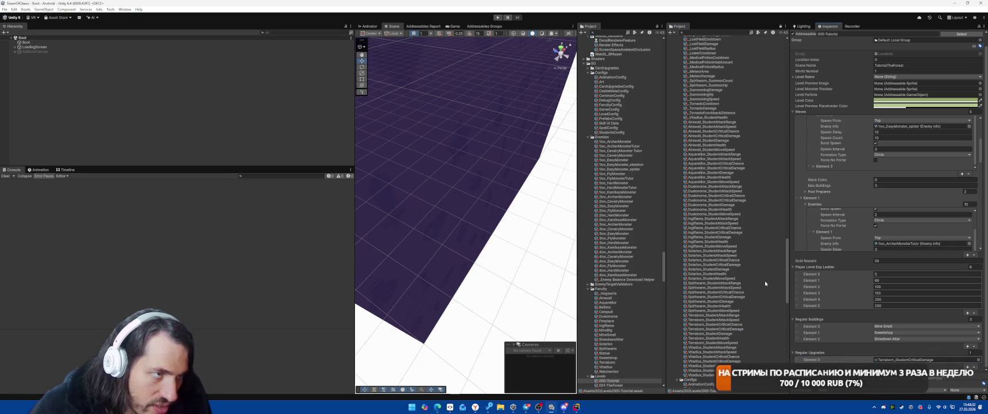
Try dropping _MeteorDamage onto Regular Upgrades and open the critical-damage upgrade asset.
scroll(766, 280, up, 5)
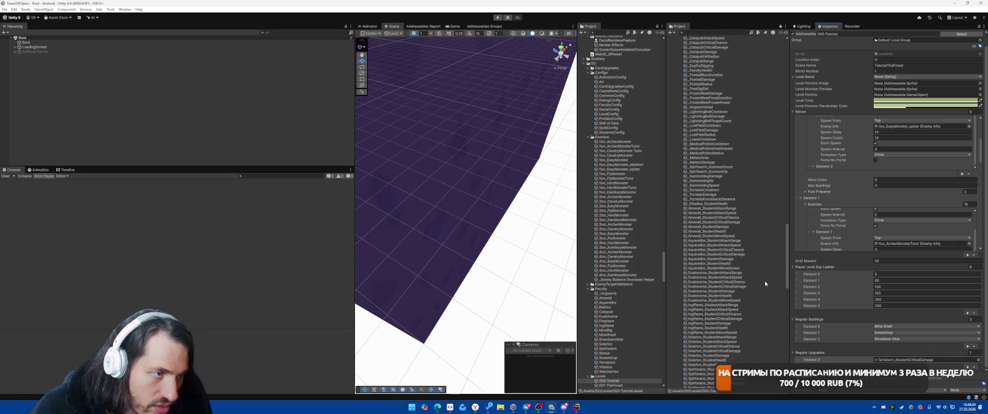
scroll(765, 281, up, 5)
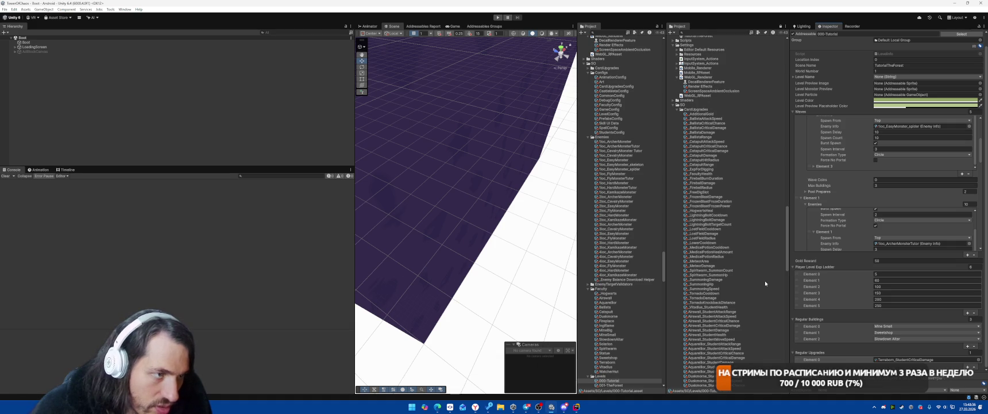
drag(692, 268, 828, 352)
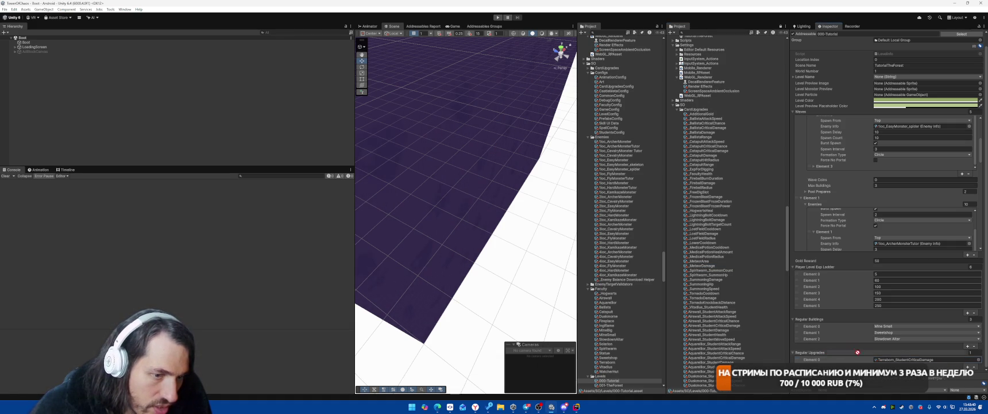
double_click(955, 358)
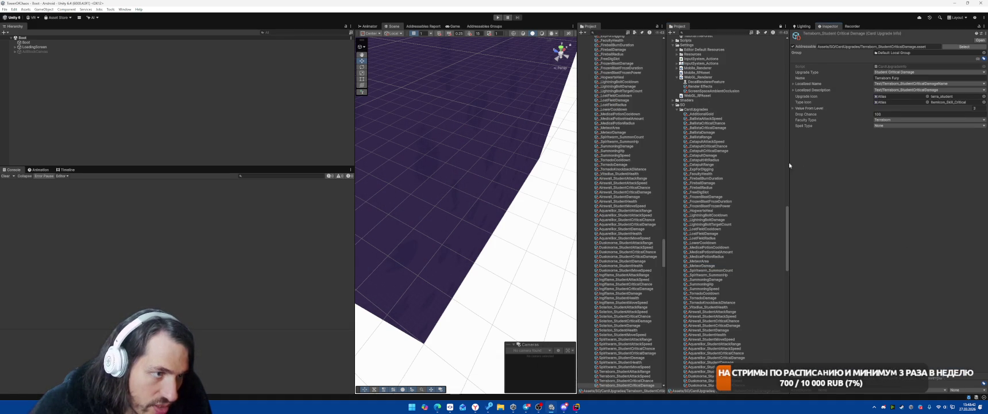
scroll(739, 246, down, 15)
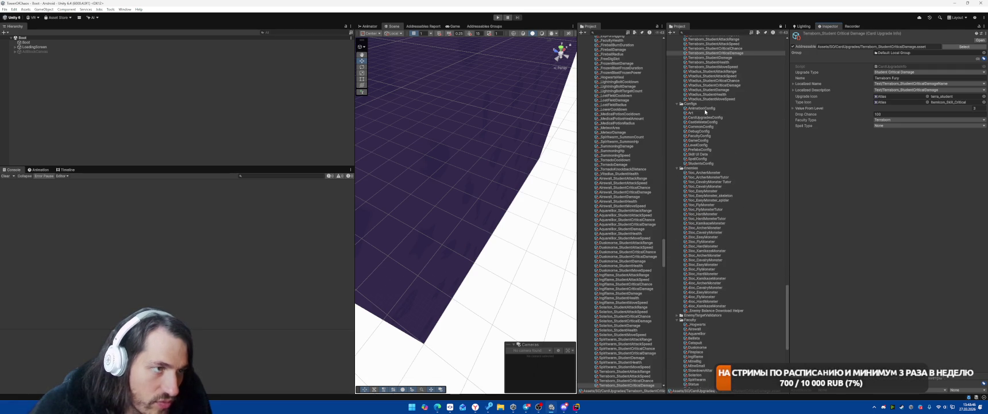
scroll(712, 196, down, 10)
Reselect 000-Tutorial, add a Regular Upgrades slot, and set Element 1 to _MeteorDamage.
click(698, 257)
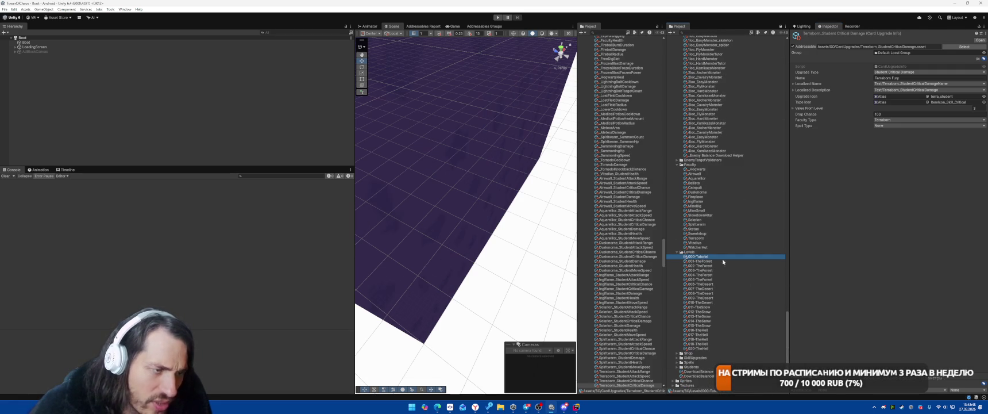
scroll(909, 285, down, 2)
click(968, 366)
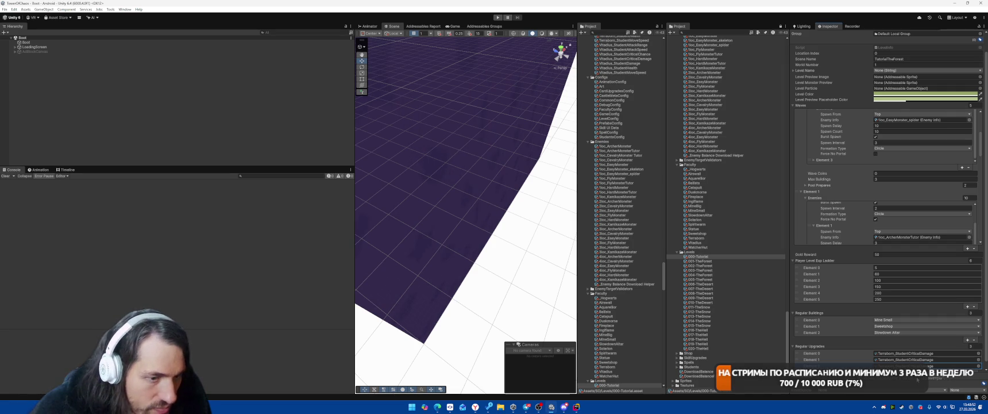
click(903, 353)
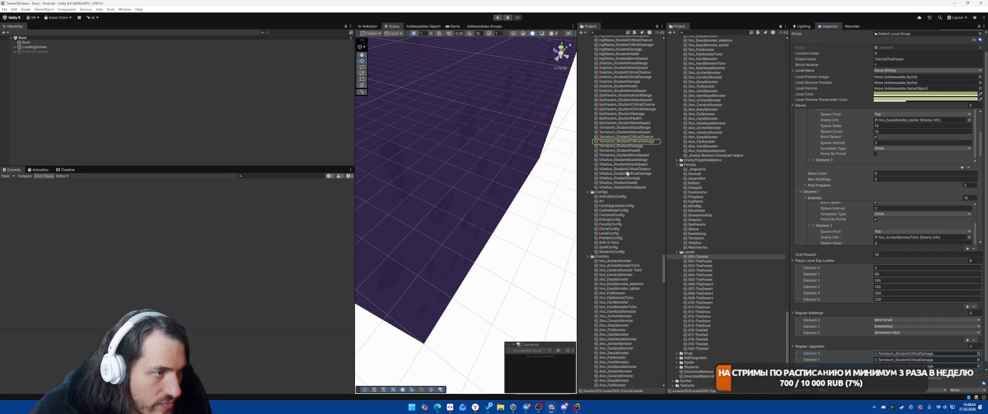
scroll(628, 242, up, 15)
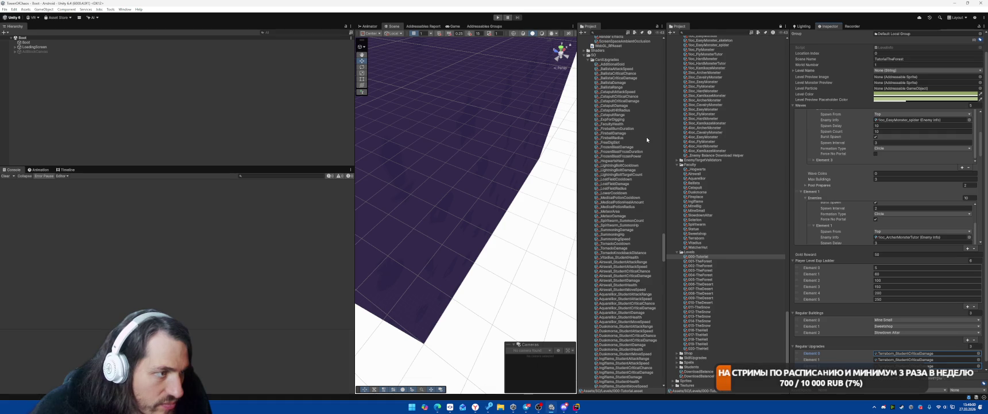
drag(612, 216, 903, 359)
Set the third Regular Upgrade, Element 2, to _BallistaDamage.
click(812, 365)
scroll(811, 366, down, 1)
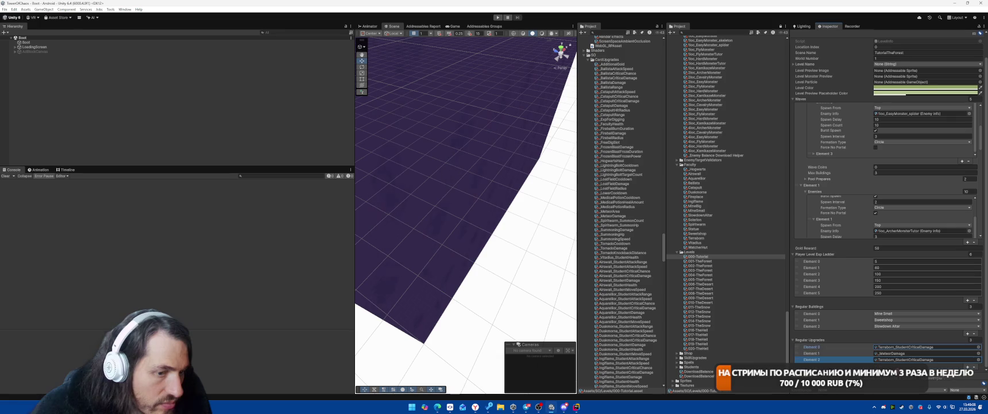
drag(901, 360, 903, 359)
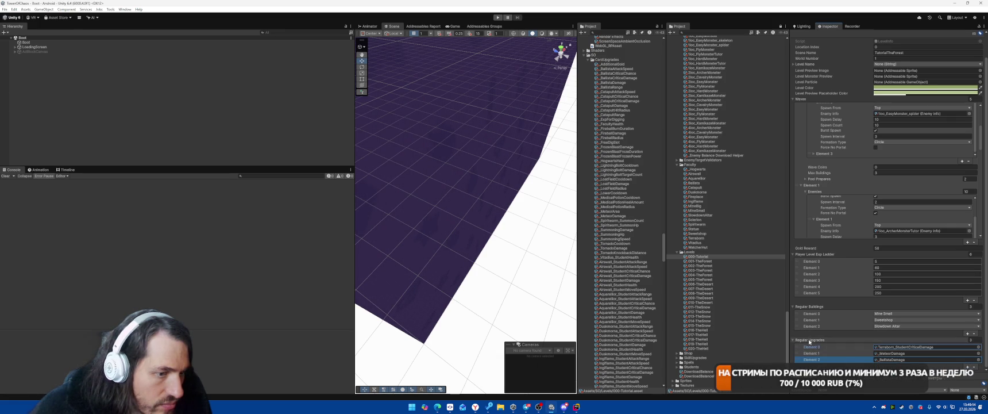
click(577, 406)
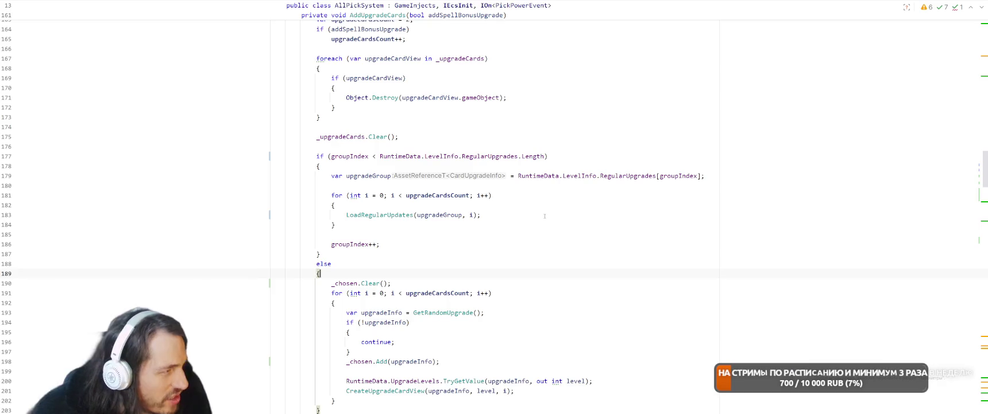
Go to the RegularUpgrades declaration and undo back to the List with the UpgradeGroup class.
click(689, 161)
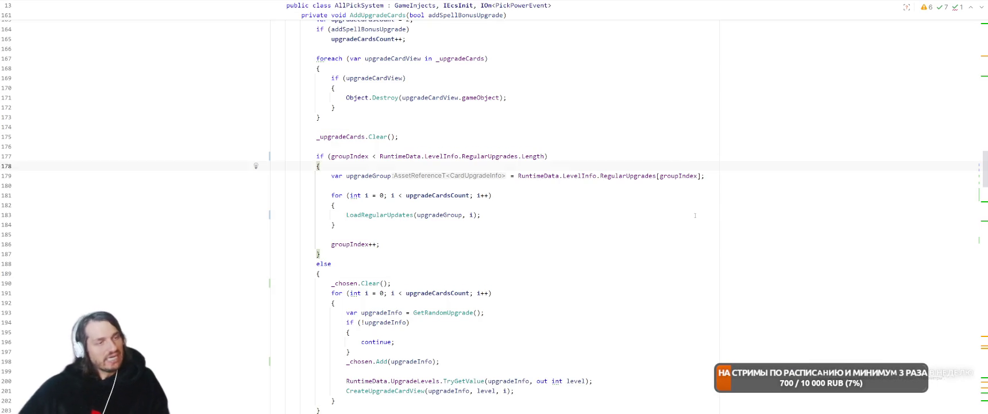
ctrl+click(491, 156)
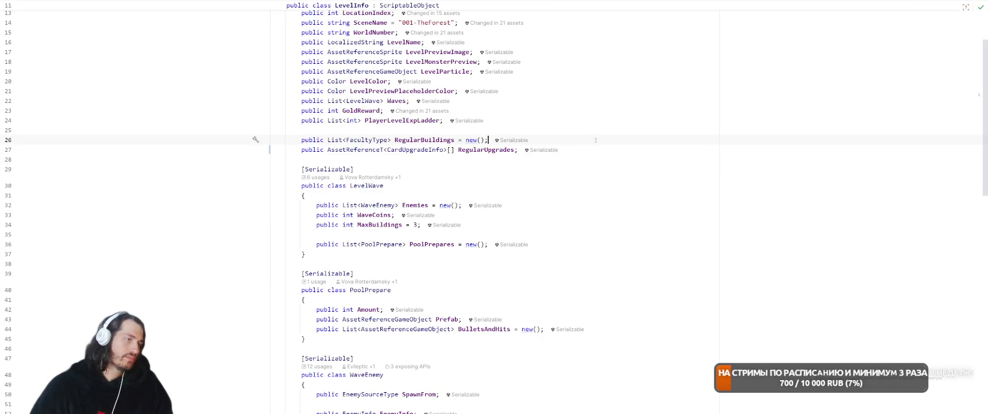
key(ctrl+z)
key(ctrl+z)
key(ctrl+z)
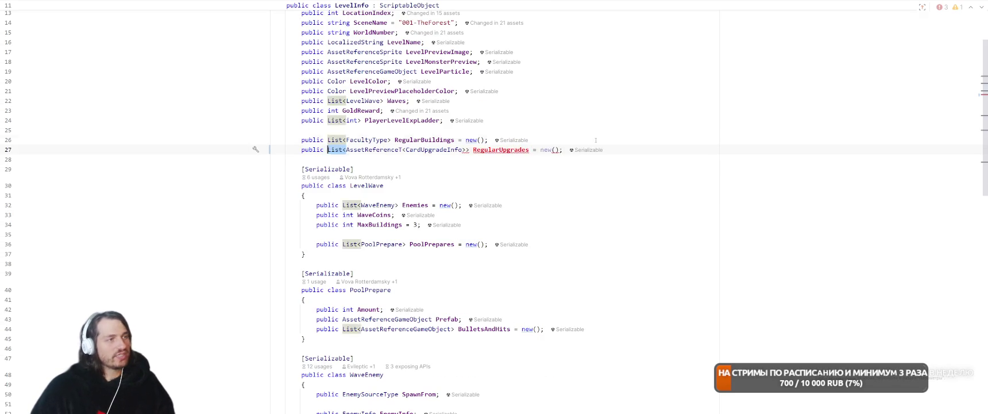
key(ctrl+z)
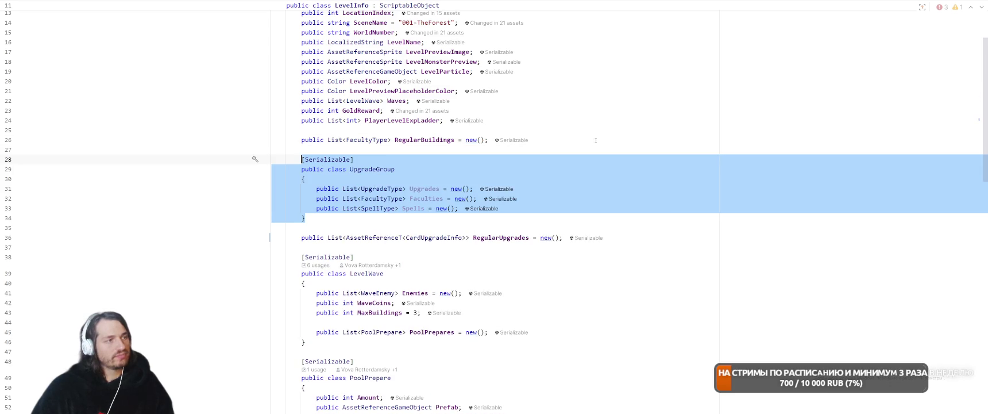
key(ctrl+z)
Make UpgradeGroup's Upgrades a List<AssetReferenceT<CardUpgradeInfo>>.
drag(346, 245, 444, 243)
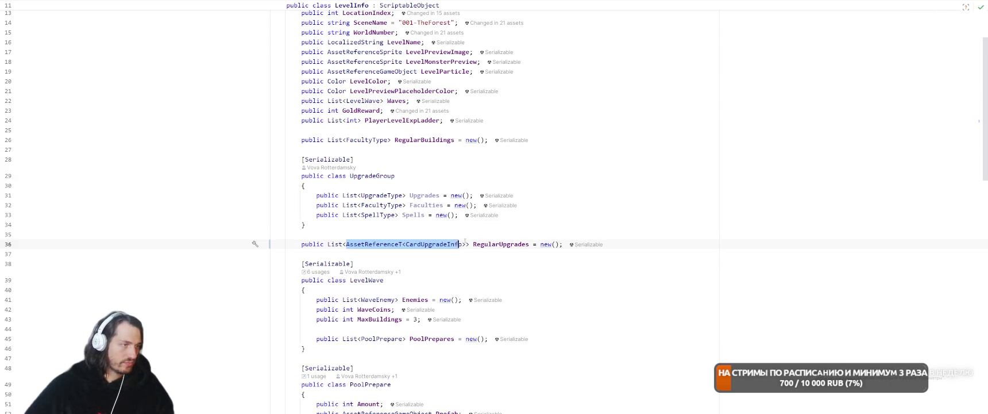
key(BackSpace)
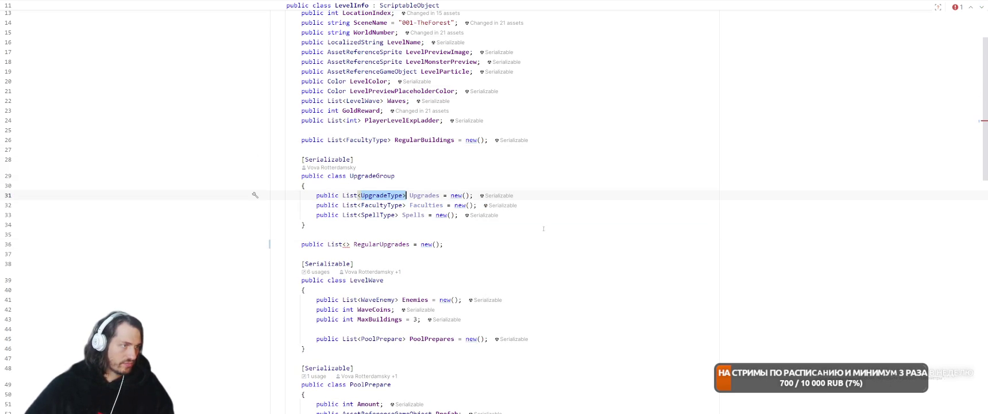
text(AssetReferenceT<CardUpgradeInfo>)
scroll(537, 224, up, 1)
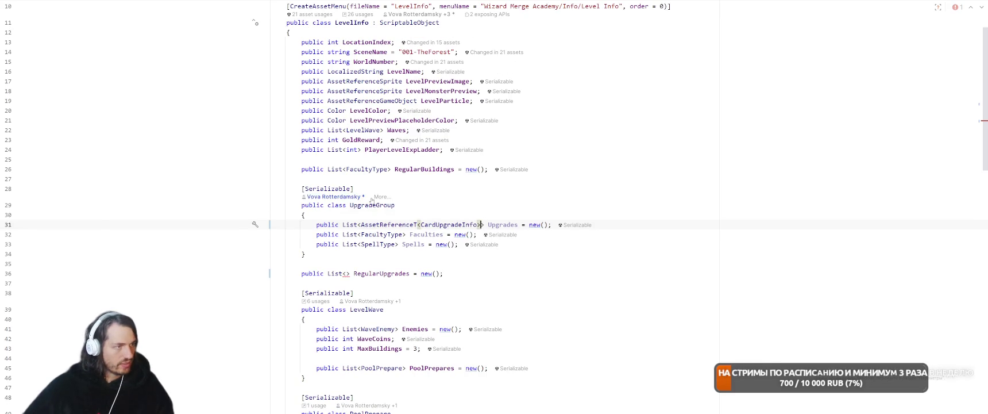
Change RegularUpgrades to List<UpgradeGroup> and delete UpgradeGroup's Faculties and Spells lists.
double_click(374, 205)
key(ctrl+c)
click(346, 273)
key(ctrl+v)
click(589, 263)
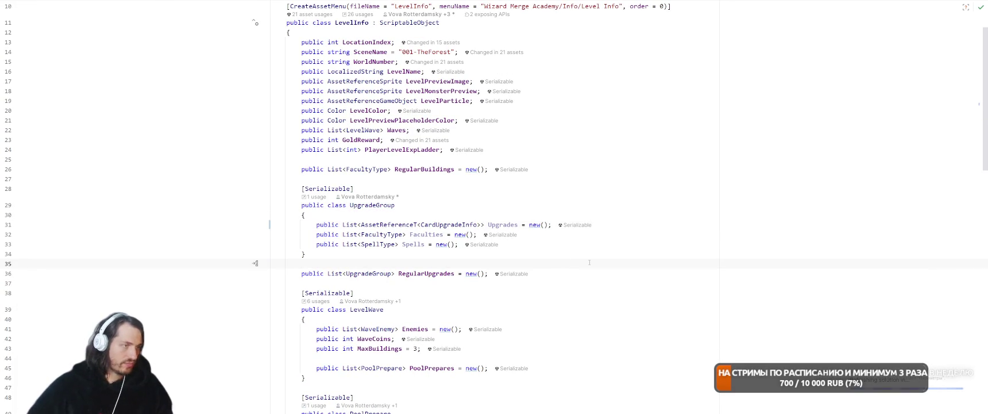
key(shift+Down)
key(shift+Down)
key(Delete)
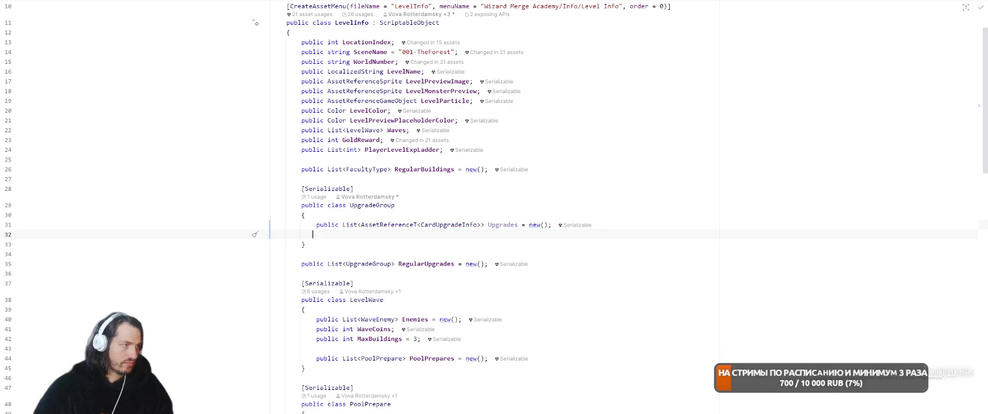
key(ctrl+minus)
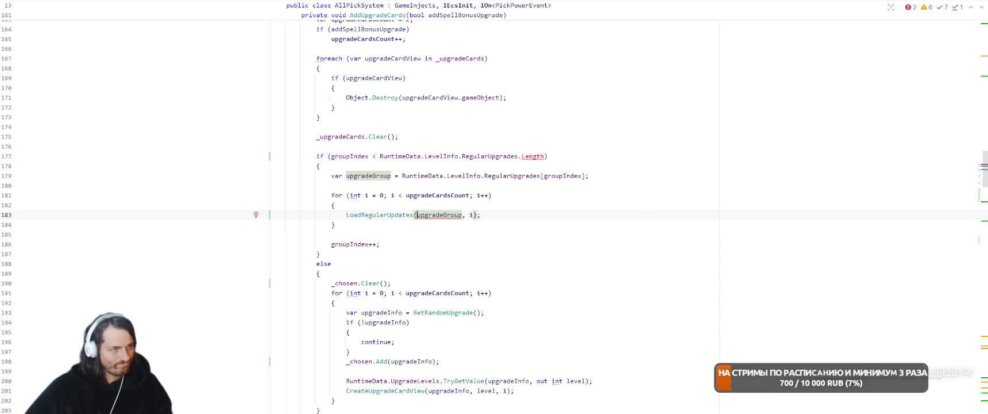
Restore Count in the group check and load upgradeGroup.Upgrades[i] instead.
double_click(532, 155)
text(Count)
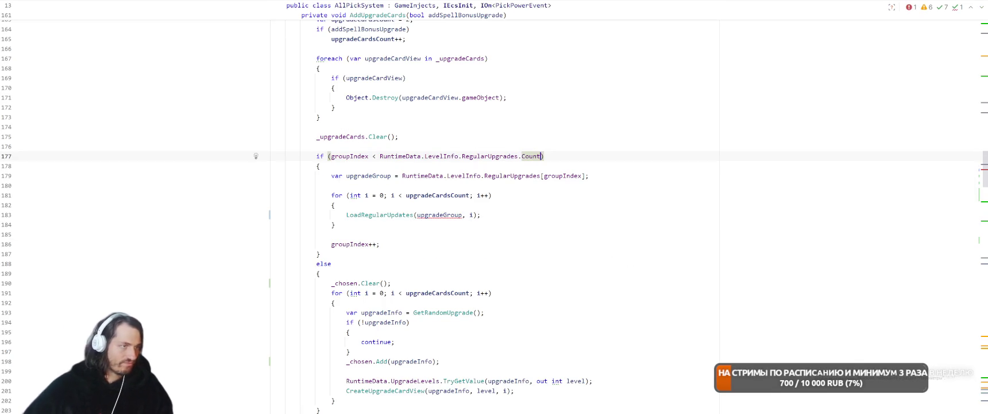
click(460, 219)
text(.)
key(Escape)
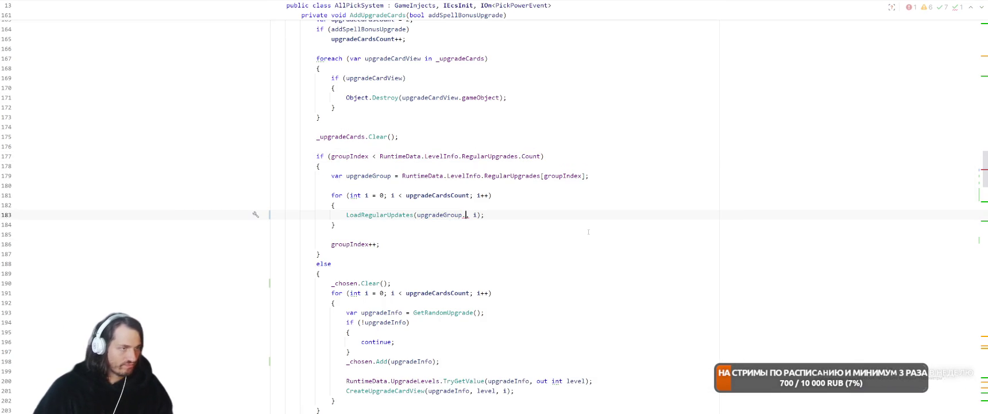
text(U)
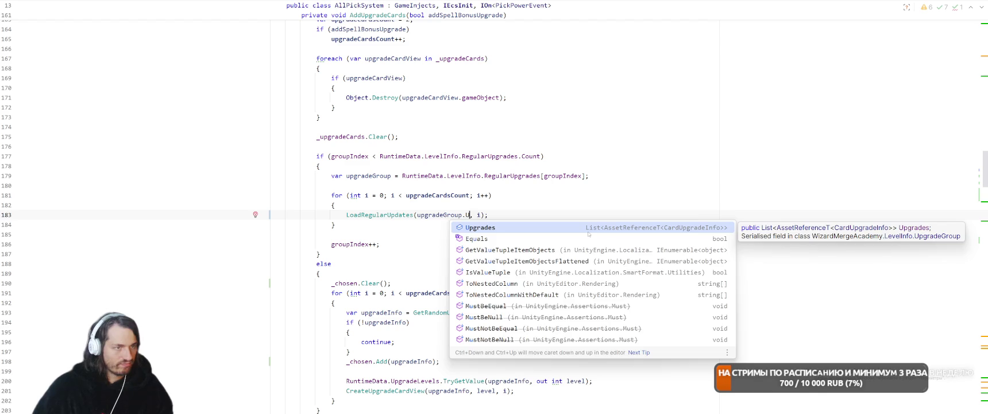
key(Return)
text(i)
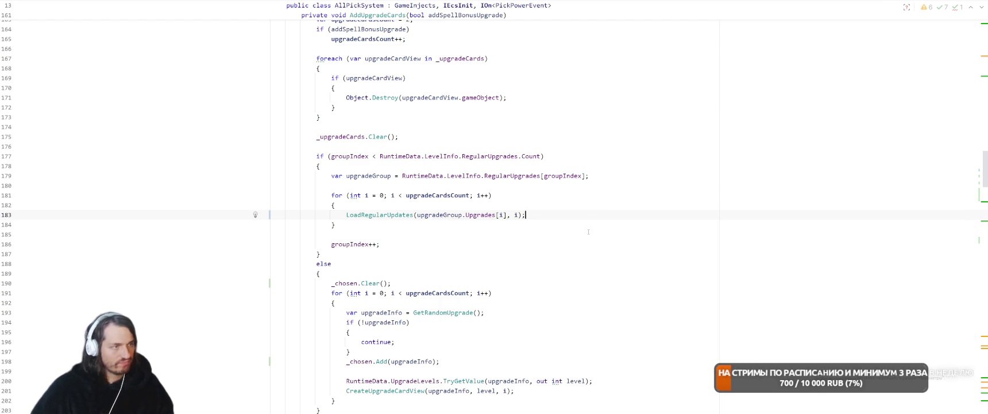
Wrap the LoadRegularUpdates body in try/catch with Debug.LogException.
ctrl+click(392, 214)
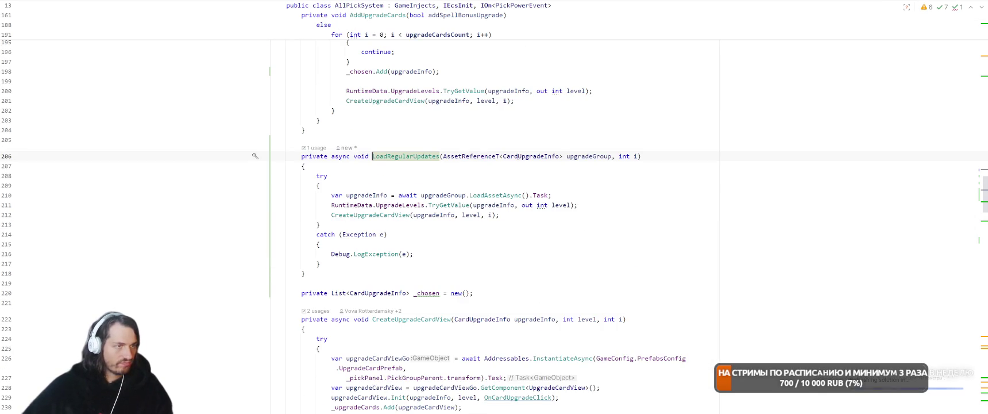
click(695, 183)
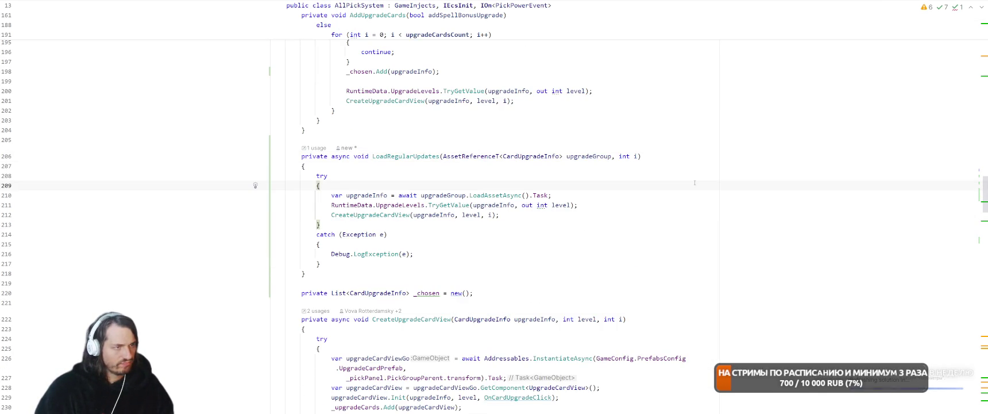
key(ctrl+minus)
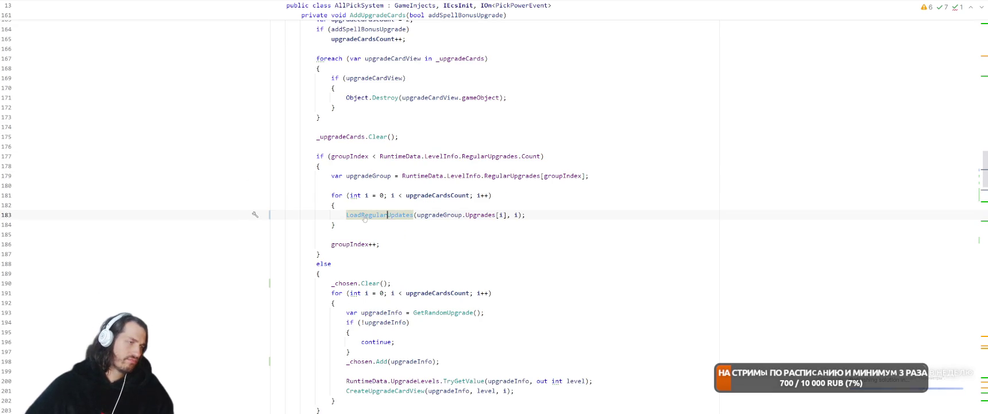
key(ctrl+b)
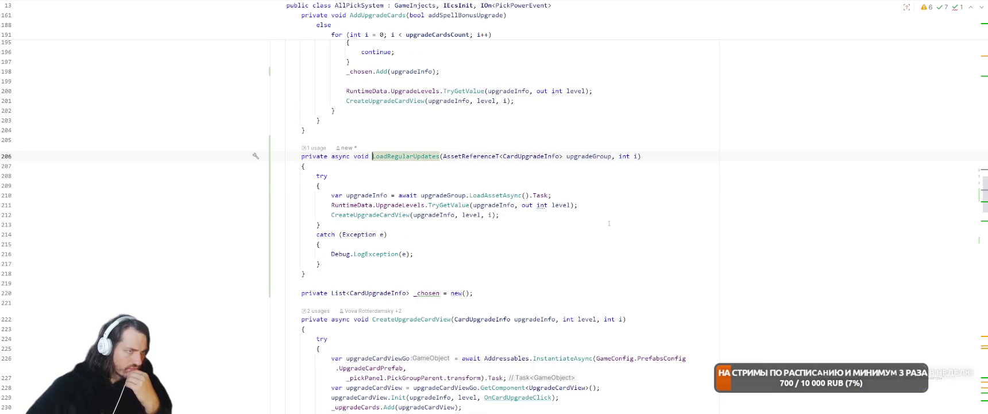
click(640, 186)
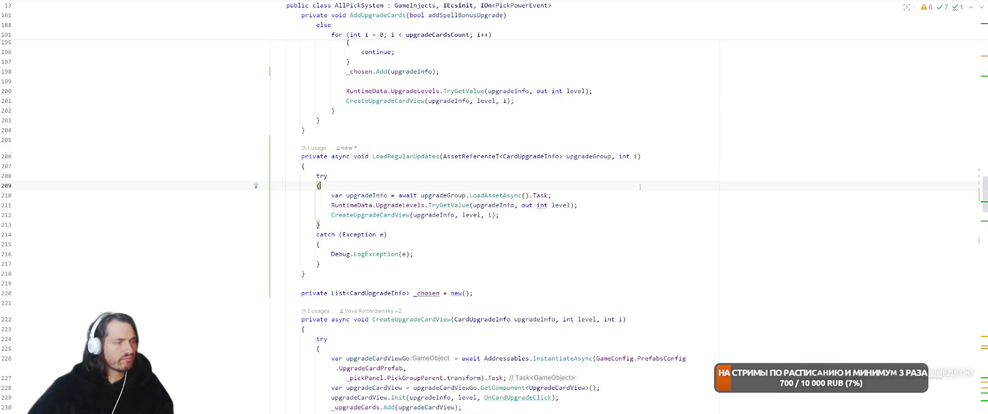
key(alt+Tab)
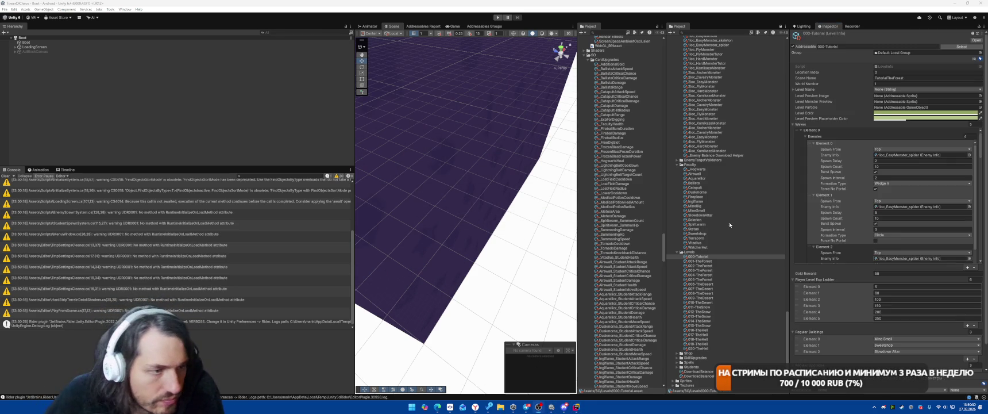
Expand all three Regular Upgrades groups and add three upgrade slots to the first.
scroll(896, 274, down, 1)
scroll(896, 274, down, 1)
click(812, 352)
scroll(818, 354, down, 2)
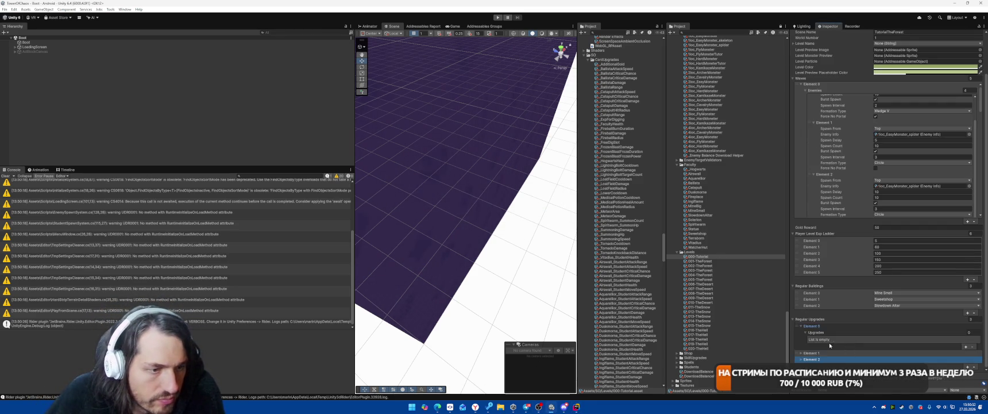
click(812, 353)
scroll(818, 354, down, 1)
click(813, 353)
click(966, 320)
click(967, 325)
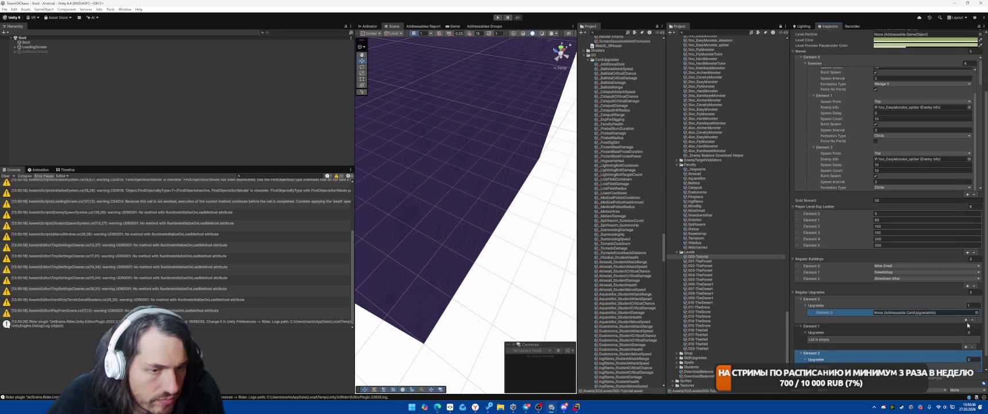
click(967, 325)
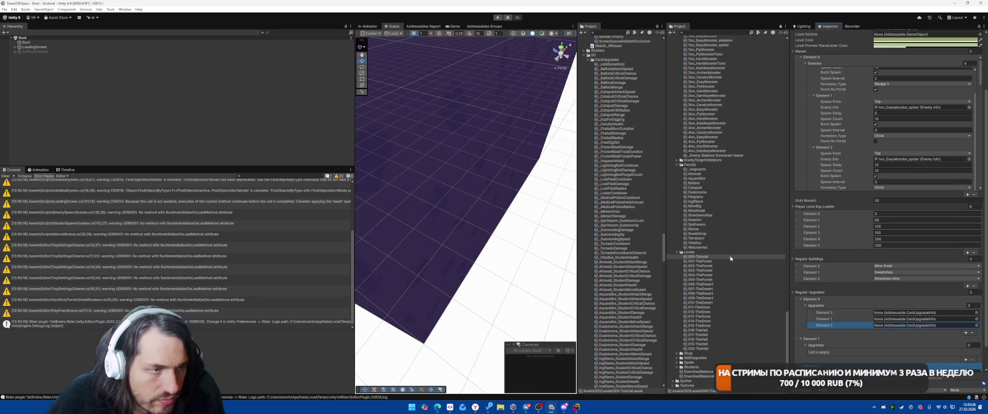
Fill the first group's slots, with _MeteorDamage second and _BallistaDamage third.
scroll(731, 259, up, 8)
scroll(731, 259, up, 10)
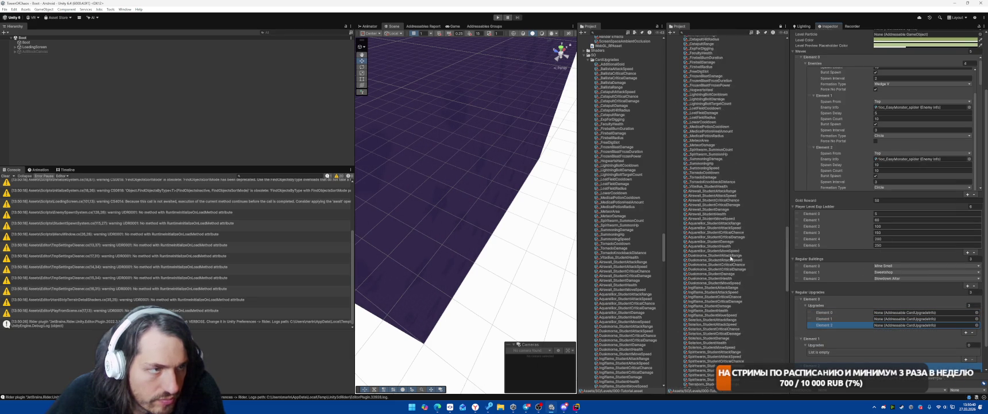
scroll(759, 198, down, 3)
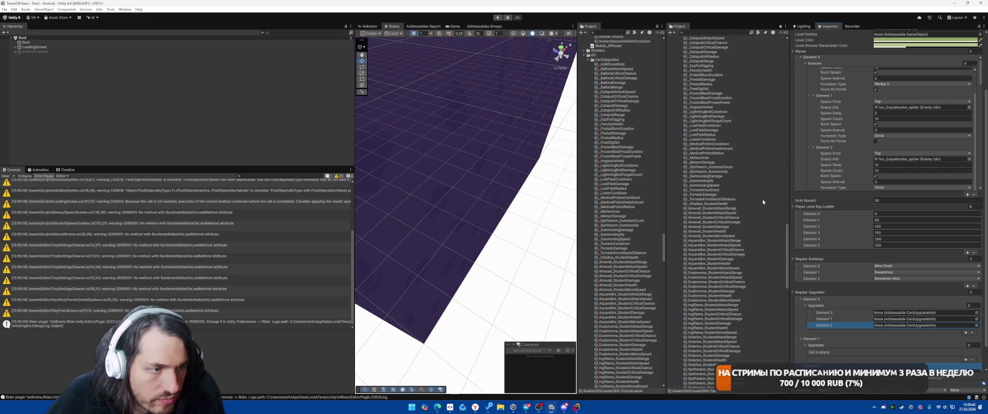
scroll(763, 200, down, 3)
scroll(763, 200, down, 4)
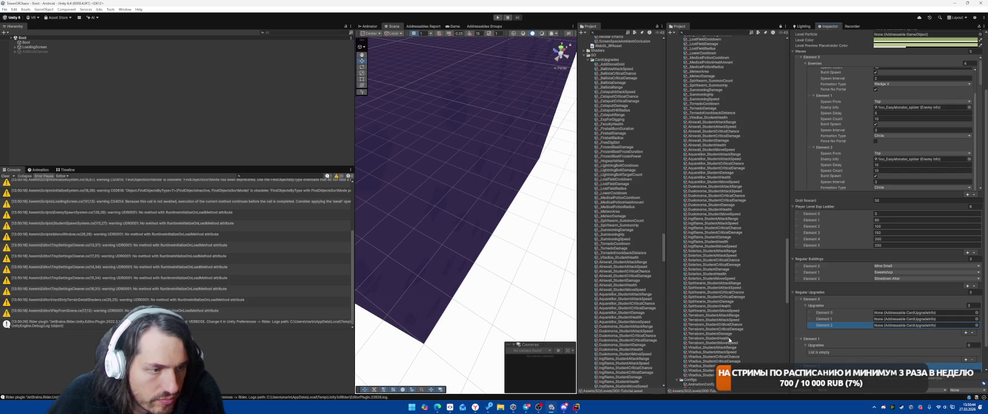
drag(712, 328, 919, 312)
scroll(728, 195, up, 10)
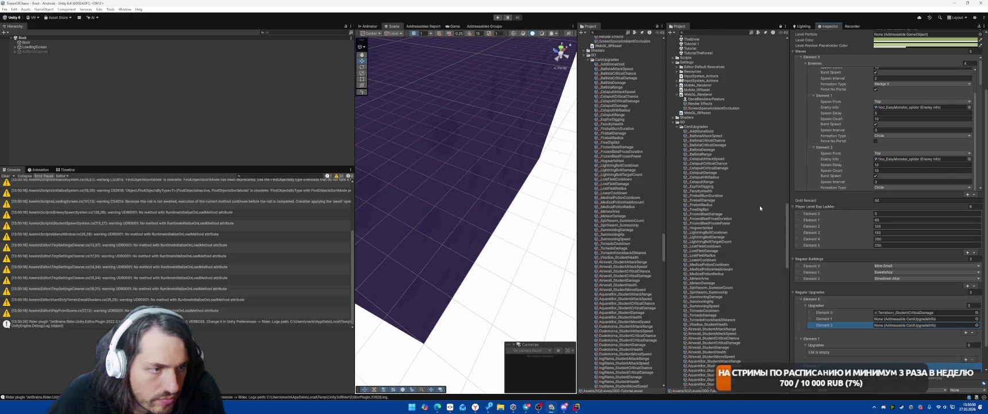
mouse_move(704, 283)
mouse_down()
mouse_move(833, 319)
mouse_move(919, 318)
mouse_up()
drag(713, 154, 902, 325)
Add two more upgrade slots to the second group.
scroll(919, 328, down, 2)
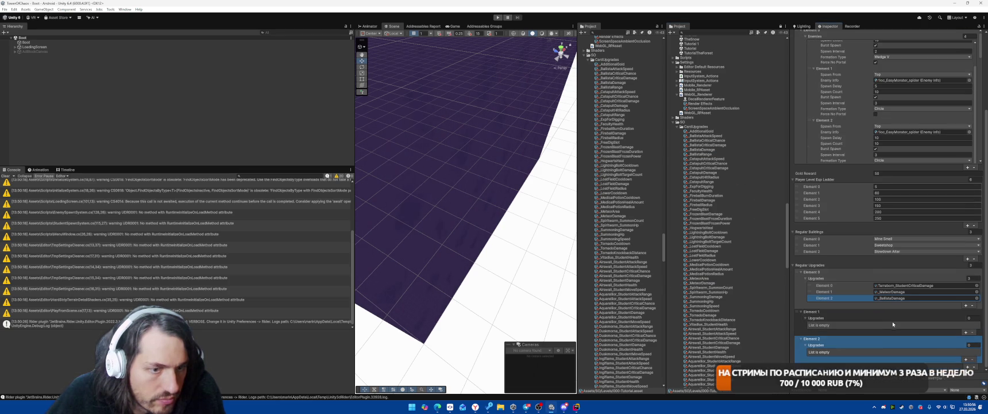
click(966, 332)
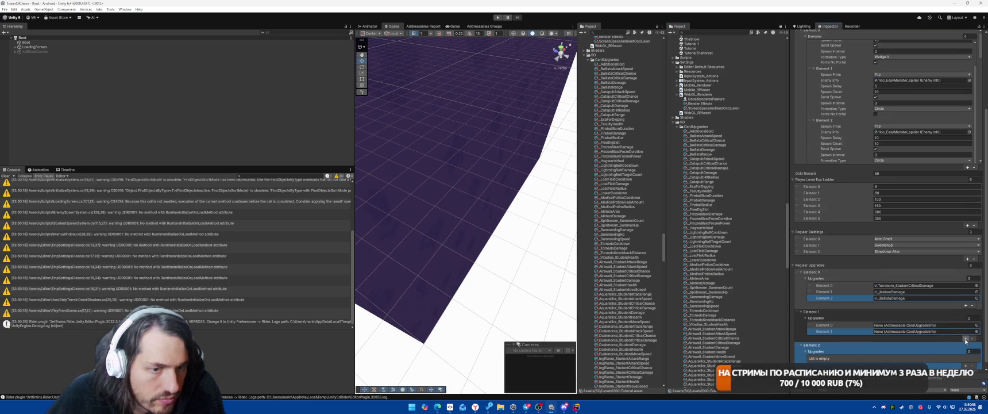
click(966, 339)
scroll(734, 191, down, 1)
scroll(734, 191, down, 3)
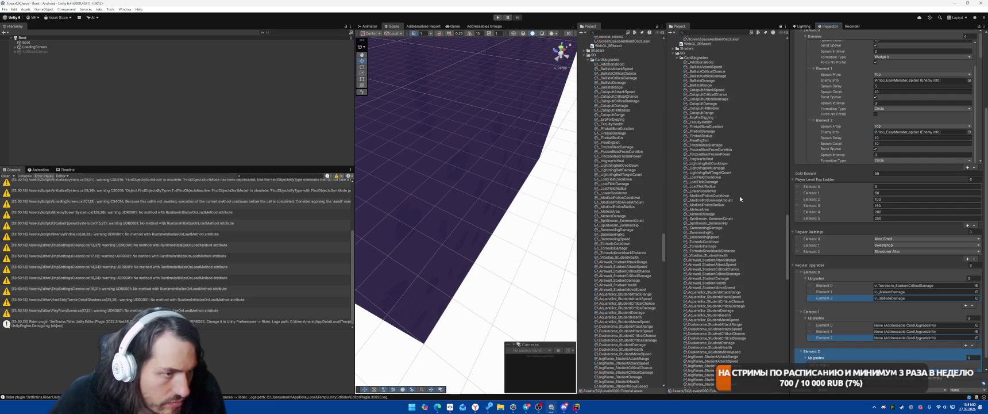
scroll(741, 194, down, 2)
scroll(742, 194, down, 3)
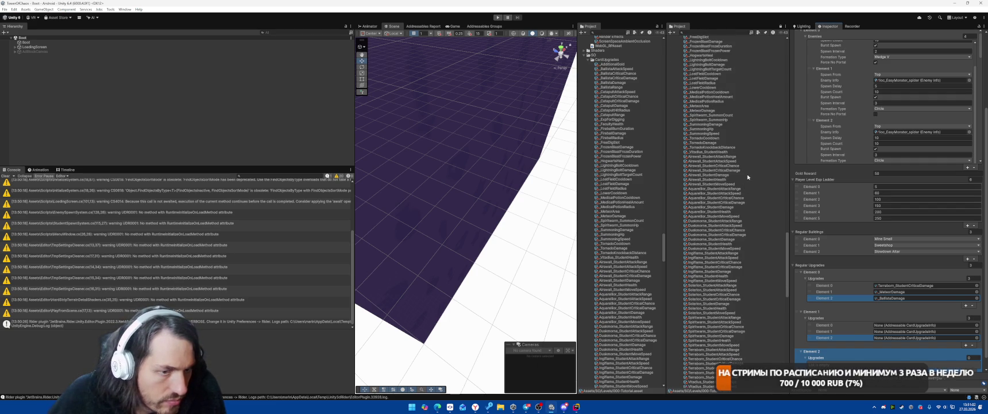
Fill the second group's slots, putting _BallistaRange in the third.
scroll(747, 177, up, 8)
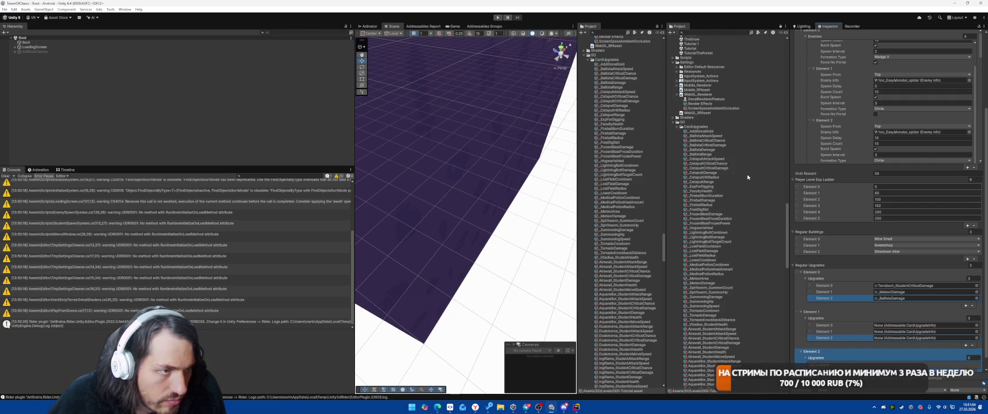
drag(703, 155, 899, 340)
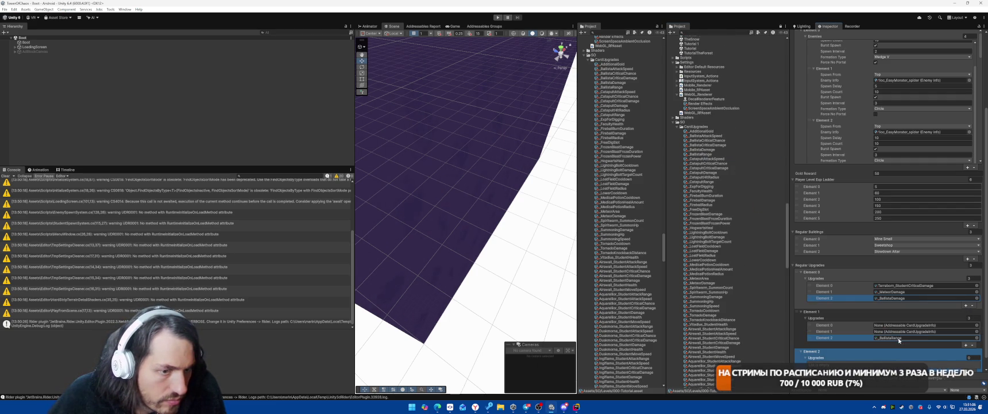
scroll(734, 170, down, 10)
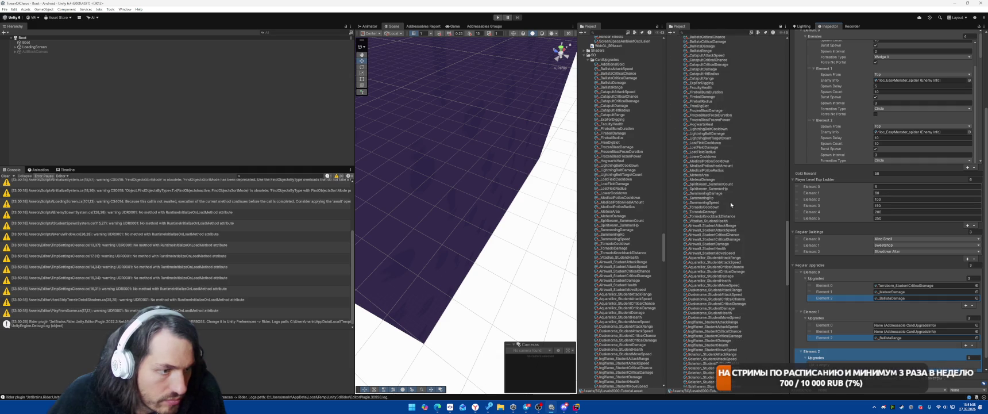
scroll(736, 174, down, 3)
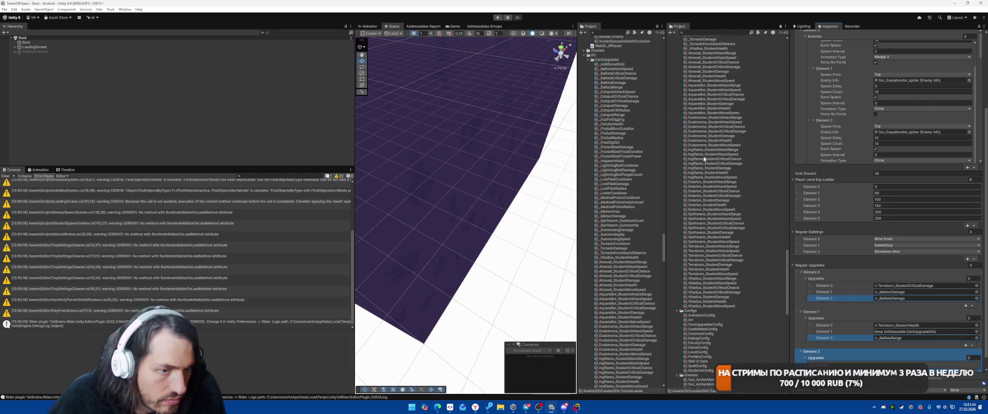
scroll(713, 193, up, 8)
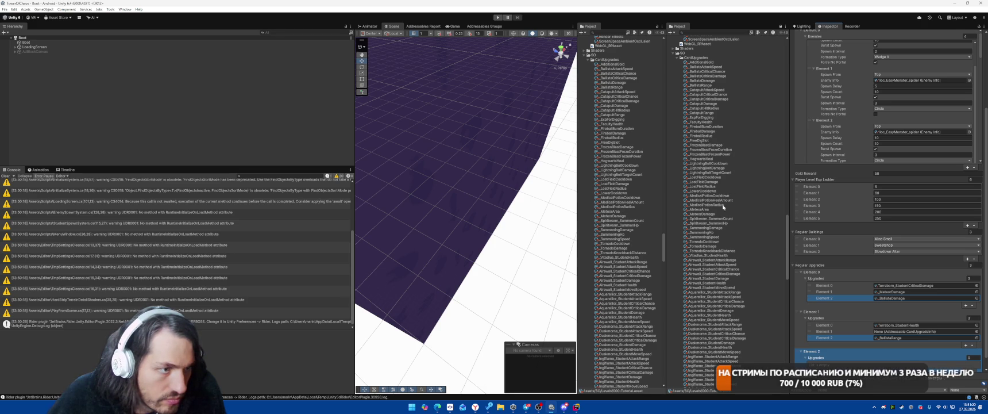
drag(712, 219, 913, 332)
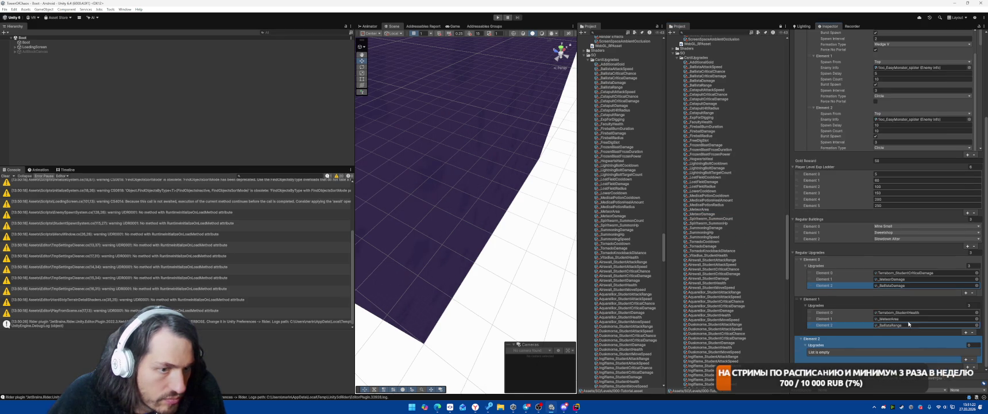
Add slots to the third group and fill them, including _MeteorDamage and _BallistaDamage.
click(966, 360)
click(966, 365)
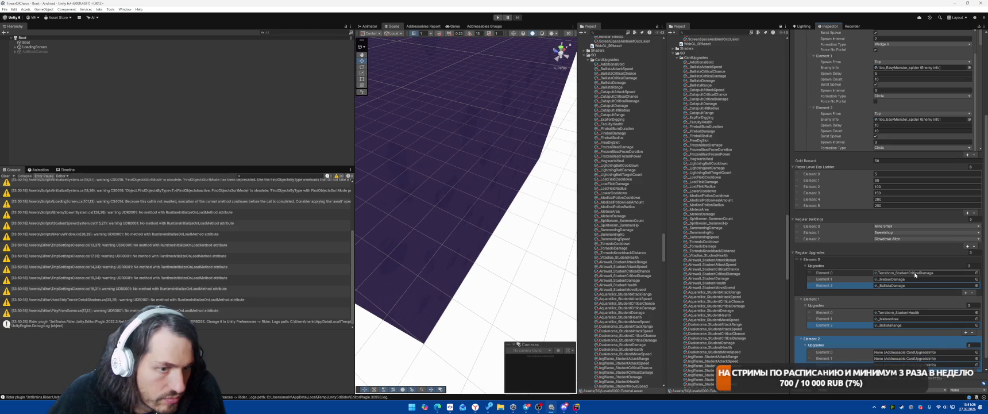
click(916, 275)
scroll(746, 178, up, 3)
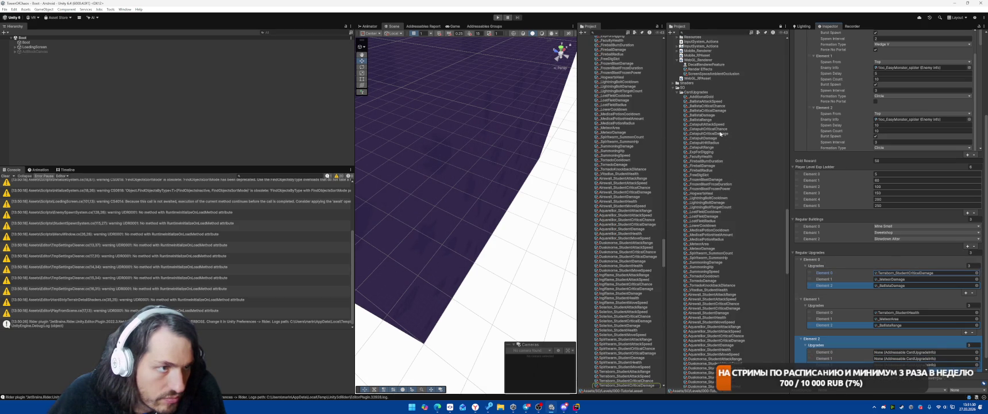
drag(708, 129, 920, 346)
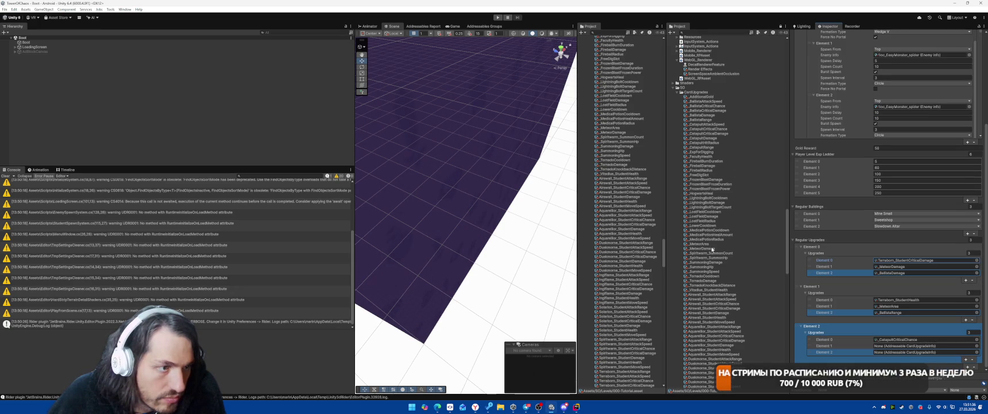
mouse_move(707, 250)
mouse_down()
mouse_move(850, 340)
mouse_move(908, 346)
mouse_up()
click(892, 313)
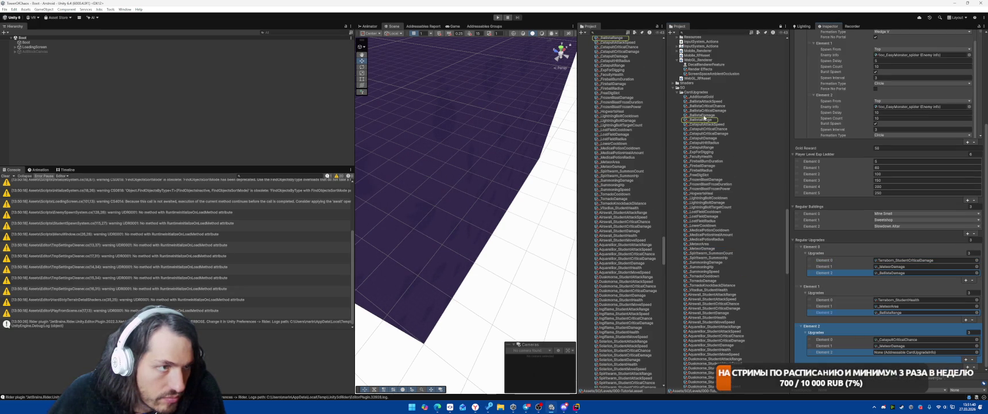
drag(703, 115, 899, 352)
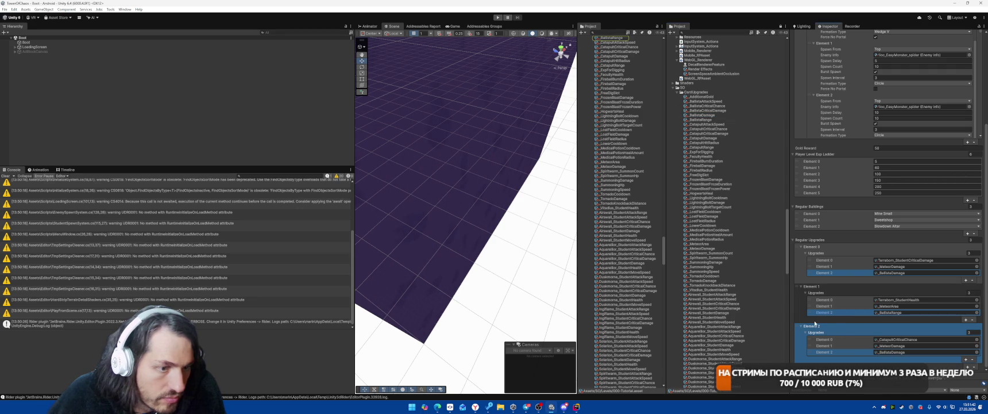
click(202, 122)
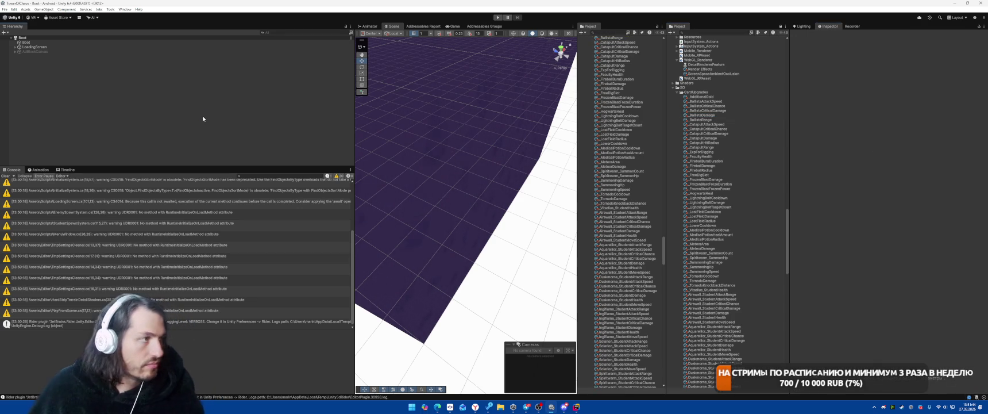
Test-run the tutorial: cast Meteor, place a building, then choose the Meteor upgrade card.
click(497, 17)
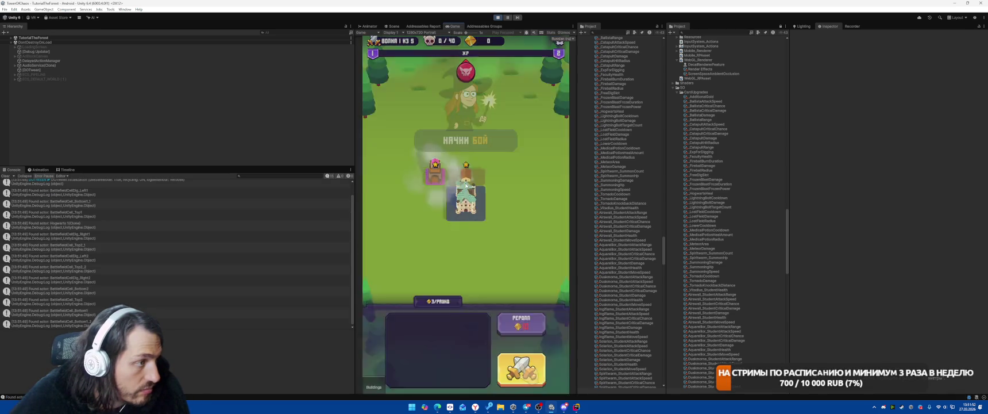
click(519, 364)
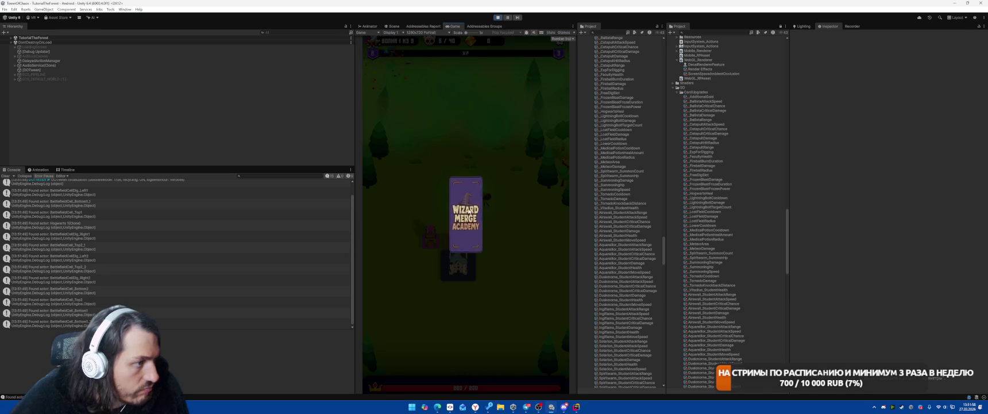
click(465, 215)
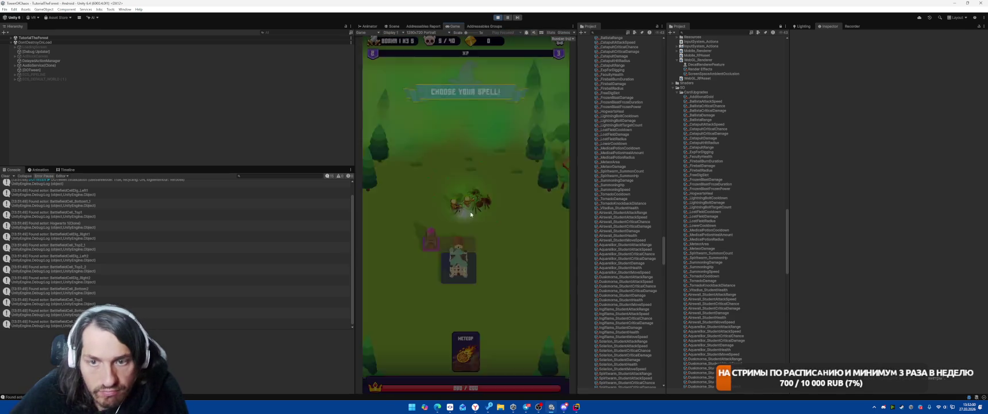
click(466, 350)
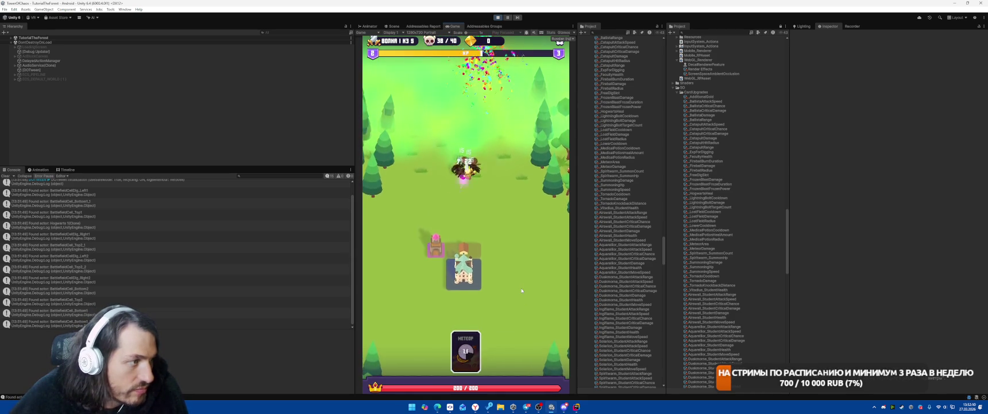
mouse_move(463, 371)
mouse_down()
mouse_move(465, 224)
mouse_move(489, 241)
mouse_up()
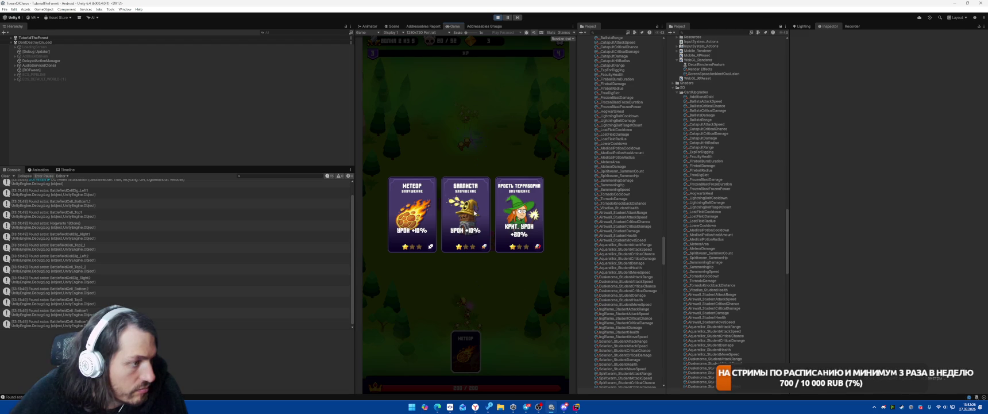
click(425, 216)
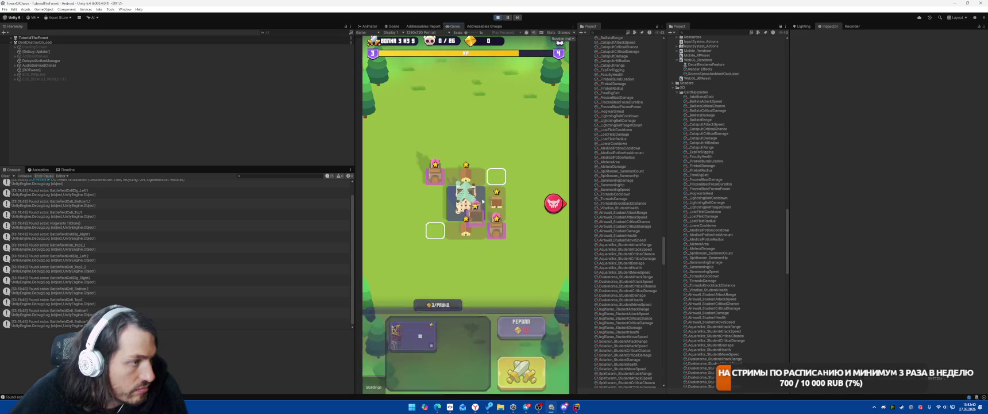
Begin the fight, merge two buildings into a 2-star, rearrange the grid and start the next wave.
click(466, 140)
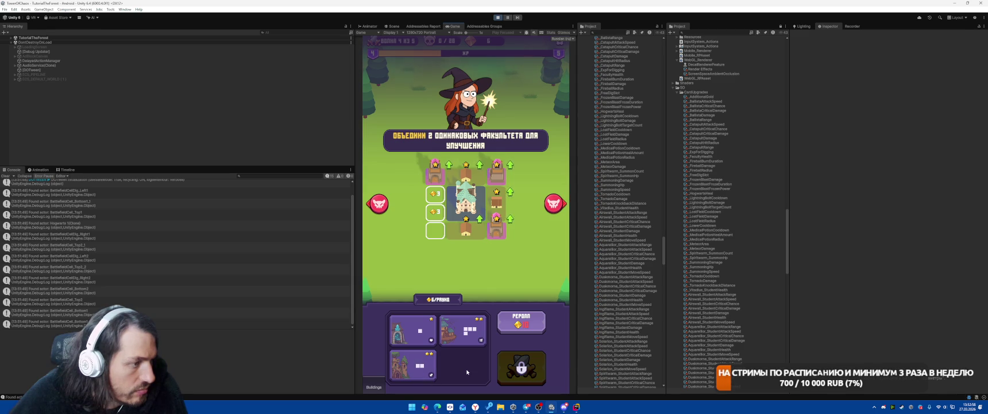
drag(466, 226, 497, 198)
drag(496, 233, 435, 229)
drag(497, 201, 435, 195)
mouse_move(462, 329)
mouse_down()
mouse_move(477, 224)
mouse_move(496, 195)
mouse_up()
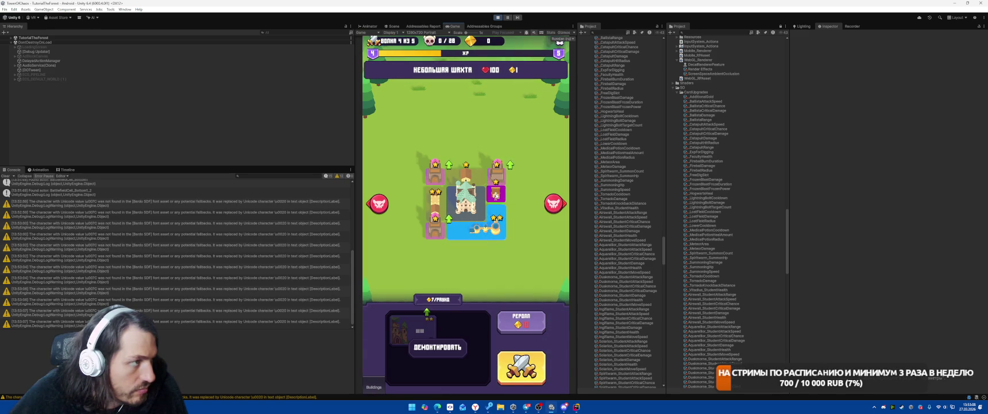
click(435, 198)
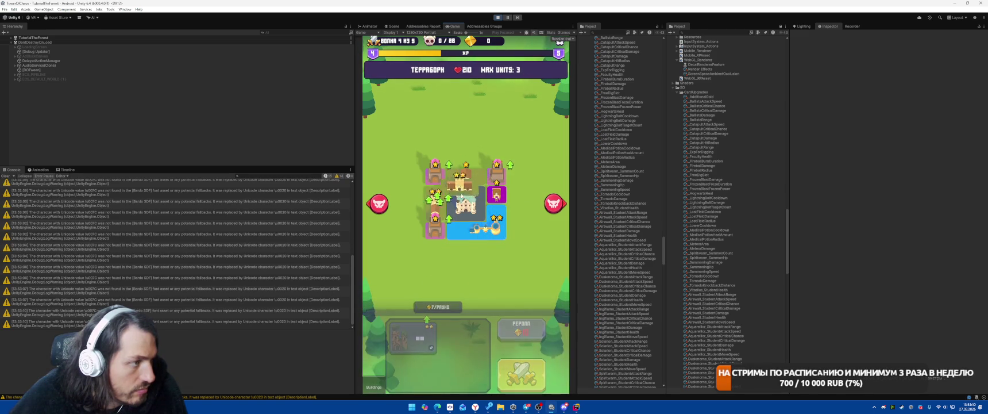
drag(435, 198, 435, 197)
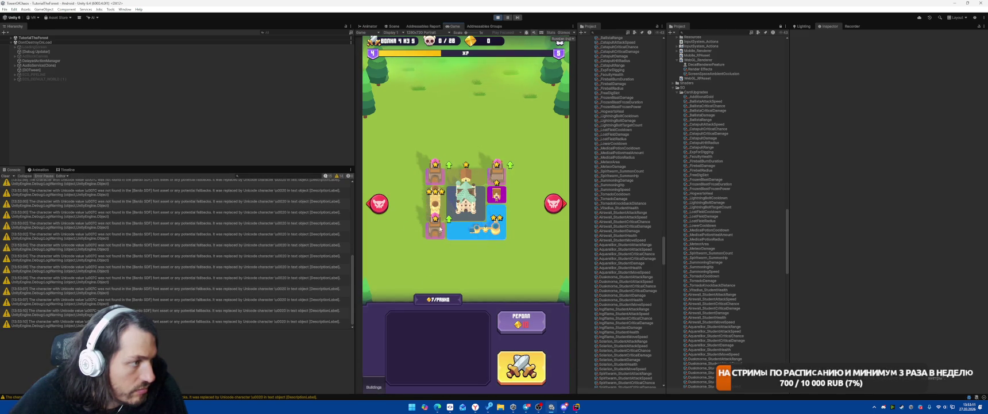
click(495, 172)
click(534, 353)
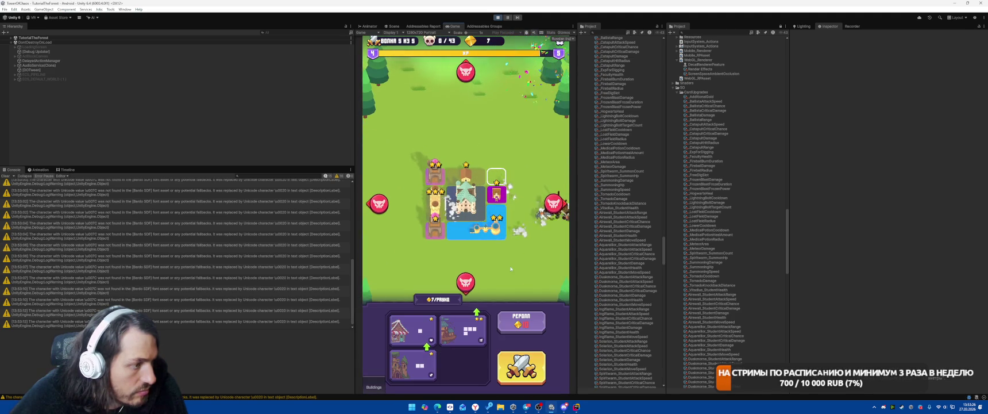
Upgrade buildings to 3 and 2 stars, fill the empty top-right slot, and start another wave.
drag(462, 330, 480, 227)
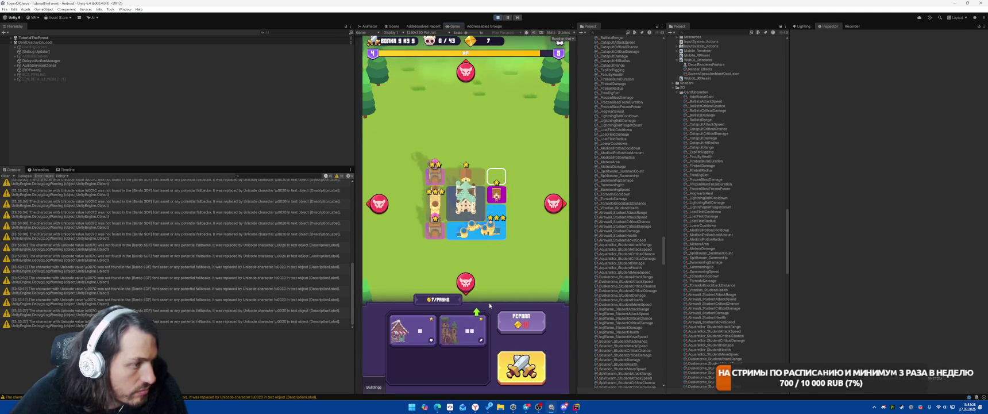
drag(463, 331, 466, 172)
drag(411, 339, 497, 177)
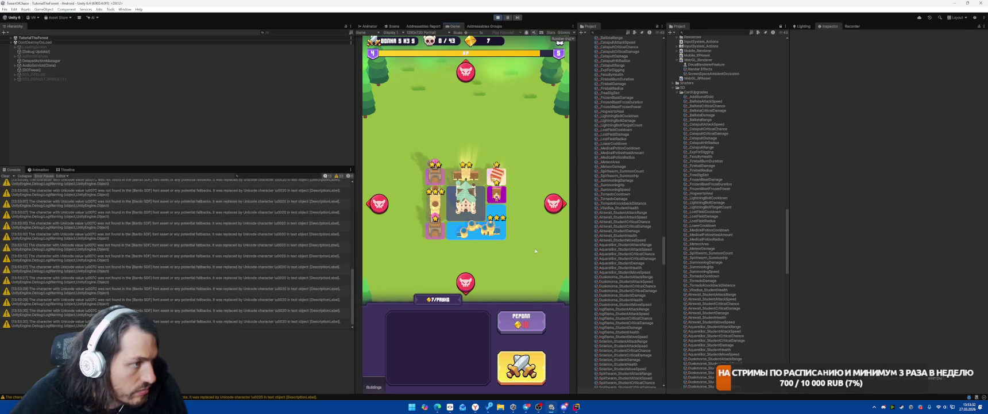
click(493, 175)
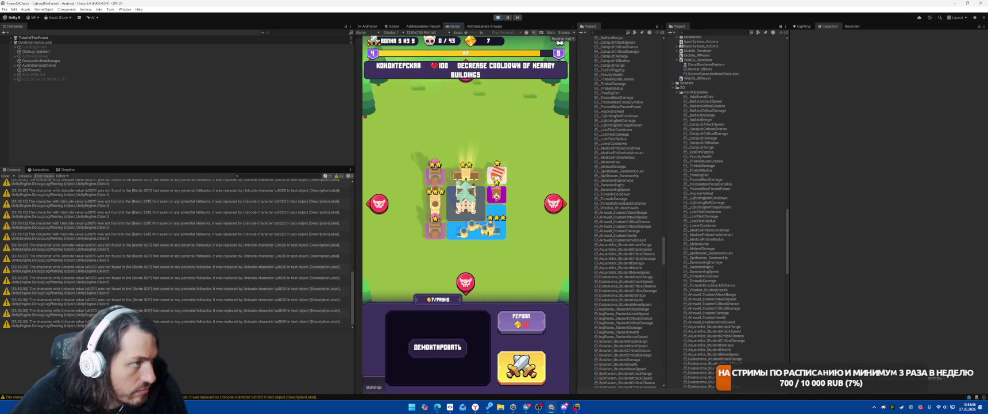
click(512, 201)
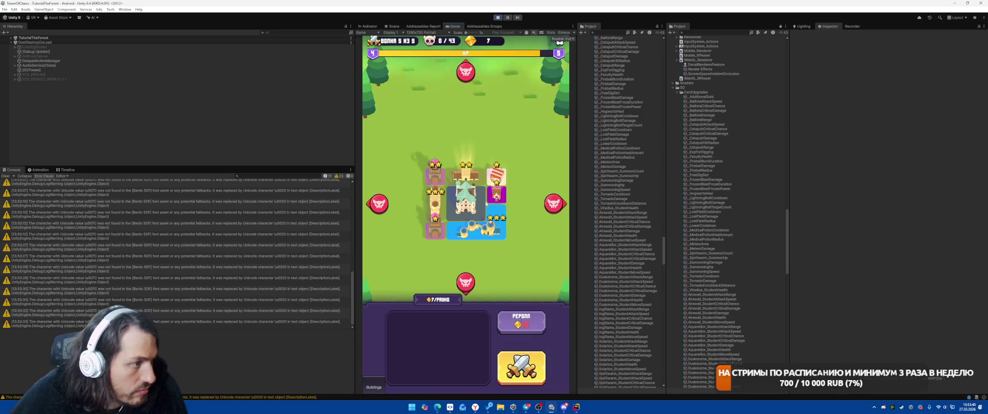
click(521, 367)
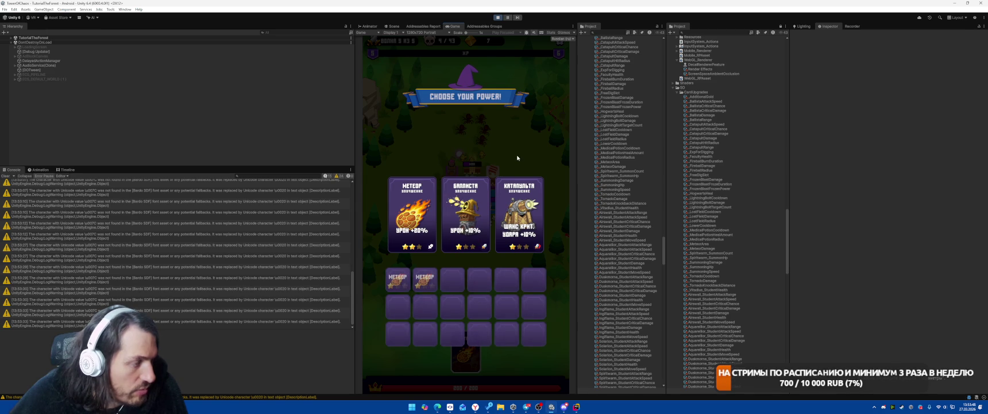
In 000-Tutorial, drag Terraborn_StudentCriticalDamage into Regular Upgrades Element 2's first slot.
scroll(708, 214, down, 12)
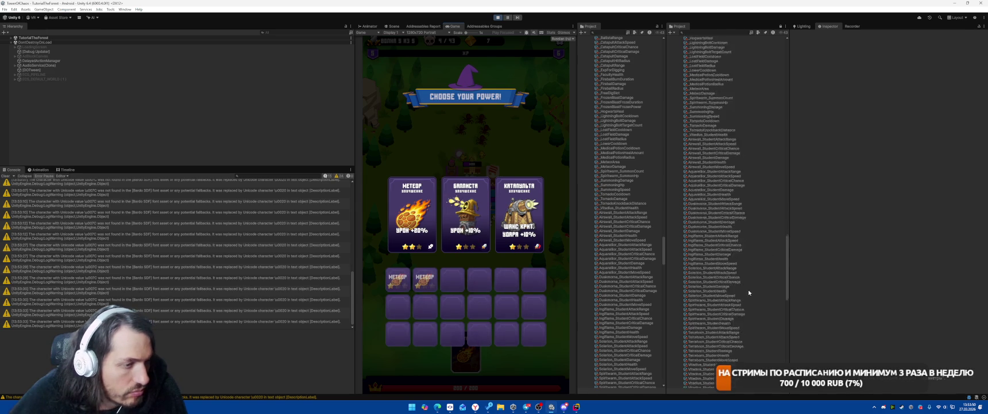
scroll(756, 290, down, 9)
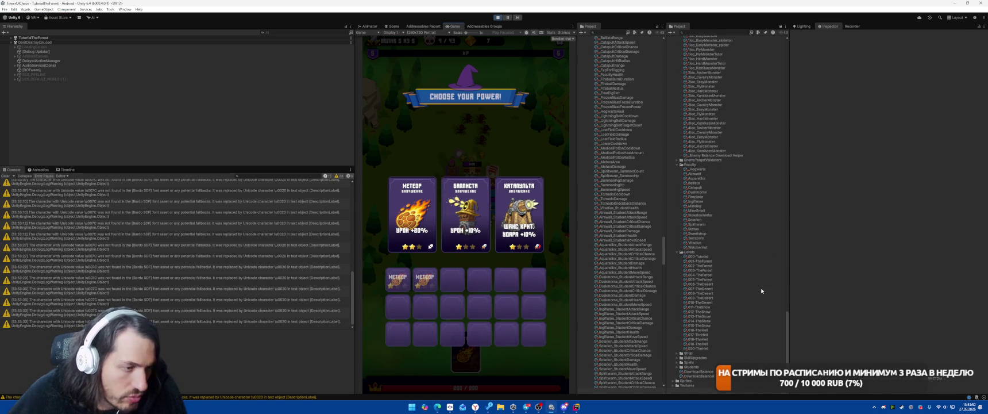
click(709, 257)
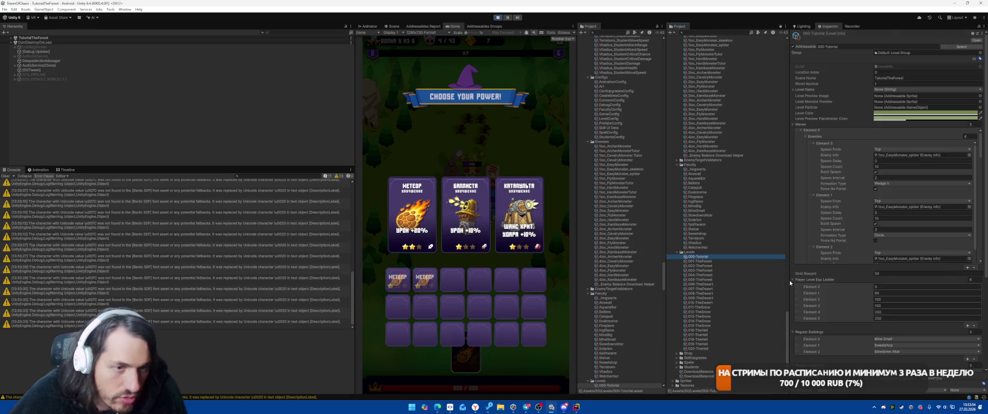
scroll(854, 336, down, 10)
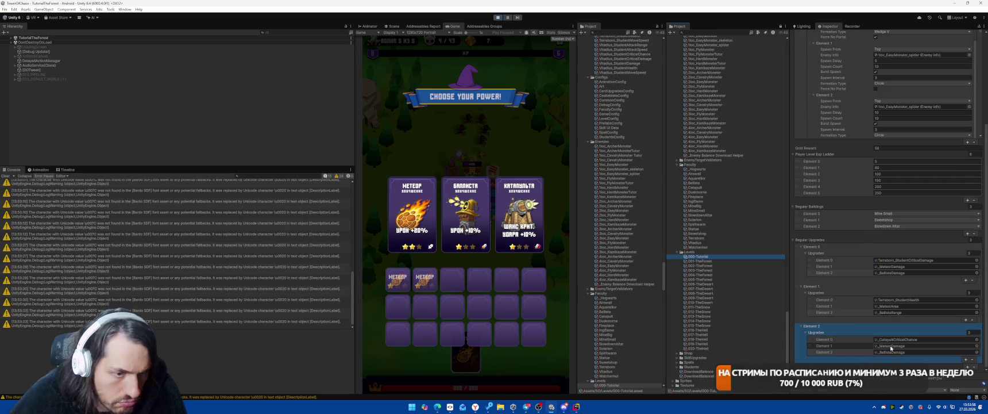
click(517, 302)
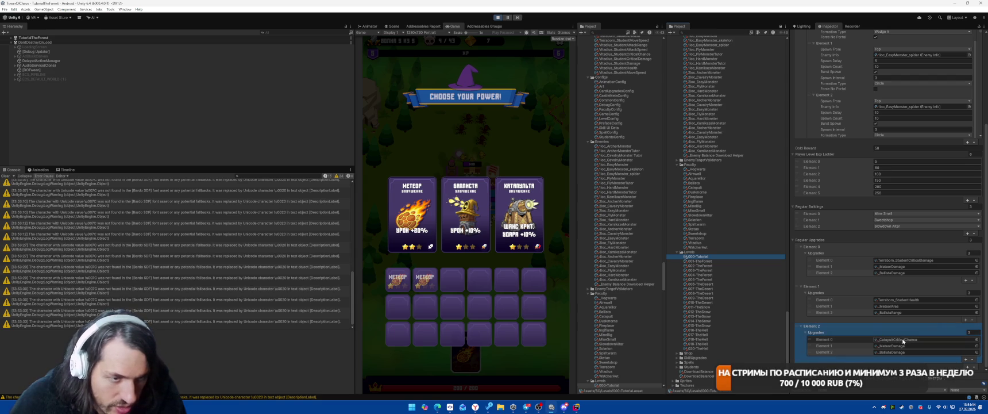
click(905, 260)
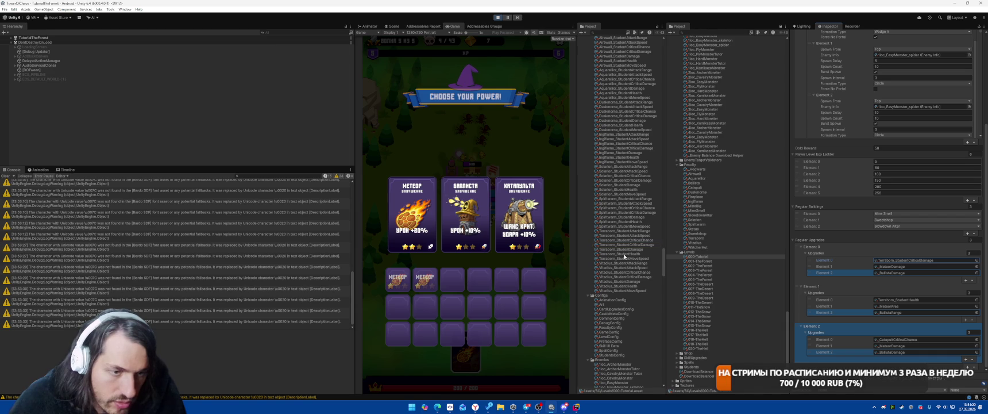
scroll(624, 255, up, 15)
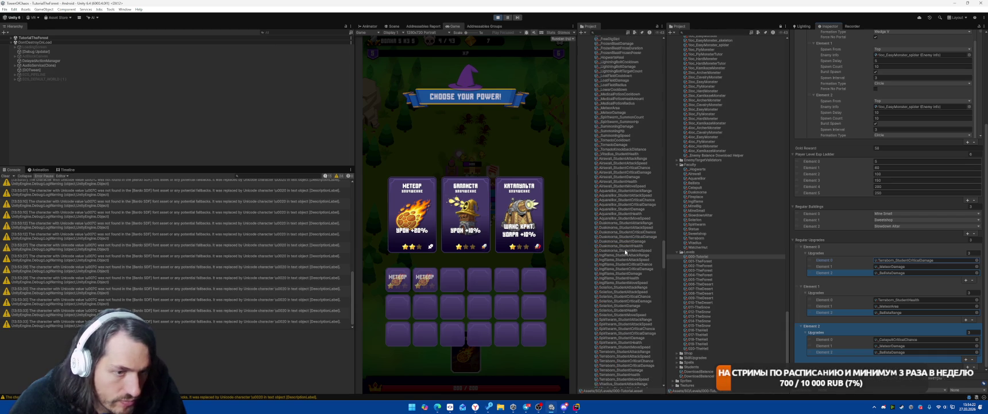
click(914, 260)
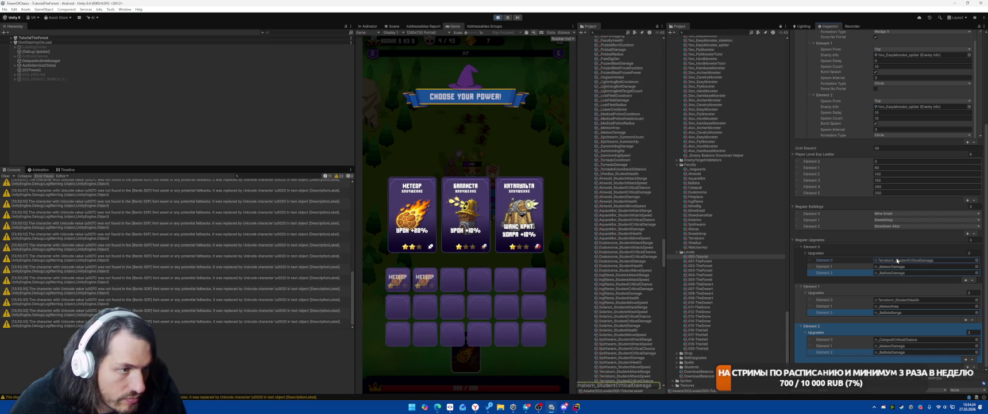
drag(633, 317, 887, 333)
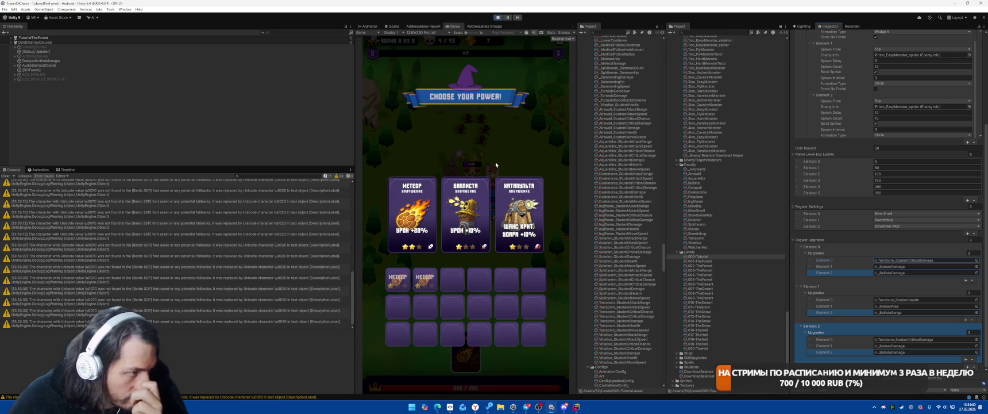
Pick the Ballista card, claim the victory reward, unlock the Соларион faculty, then stop play mode.
click(466, 212)
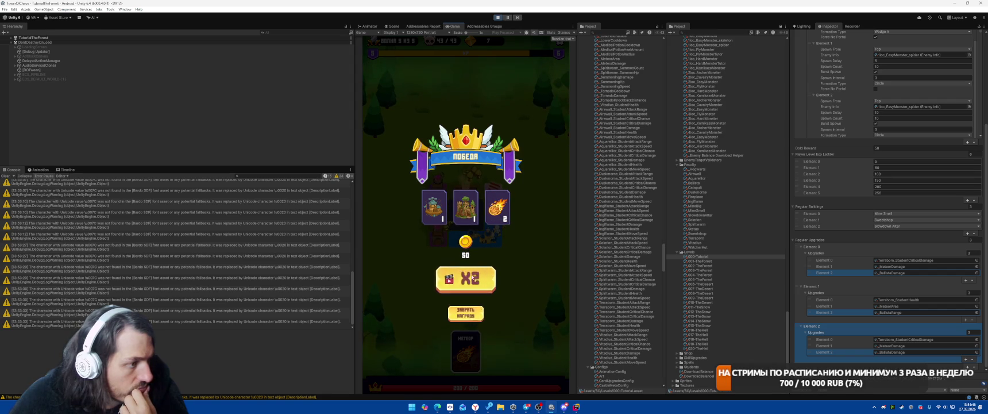
click(481, 310)
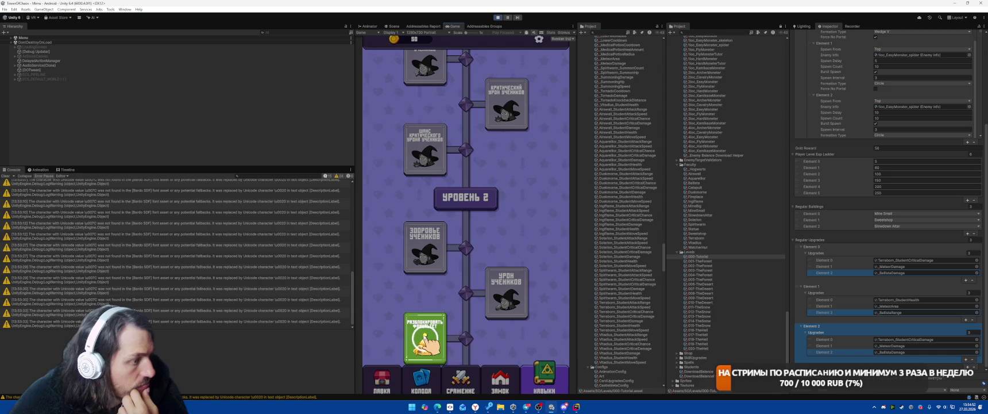
click(425, 333)
click(503, 305)
click(471, 379)
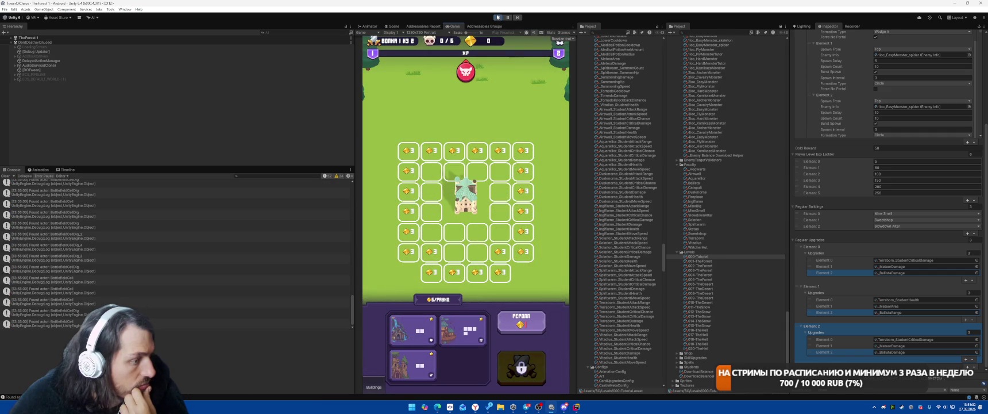
click(498, 17)
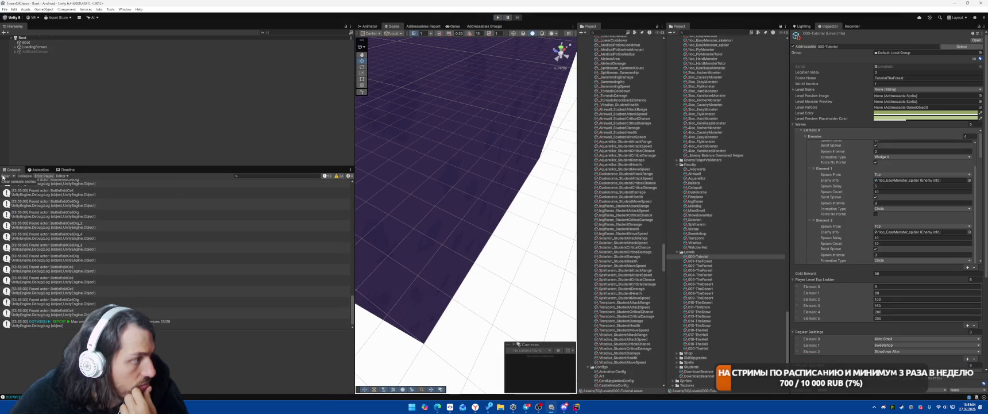
Clear the Console, scroll the Inspector down, and switch to SmartGit with Alt+Tab.
click(4, 176)
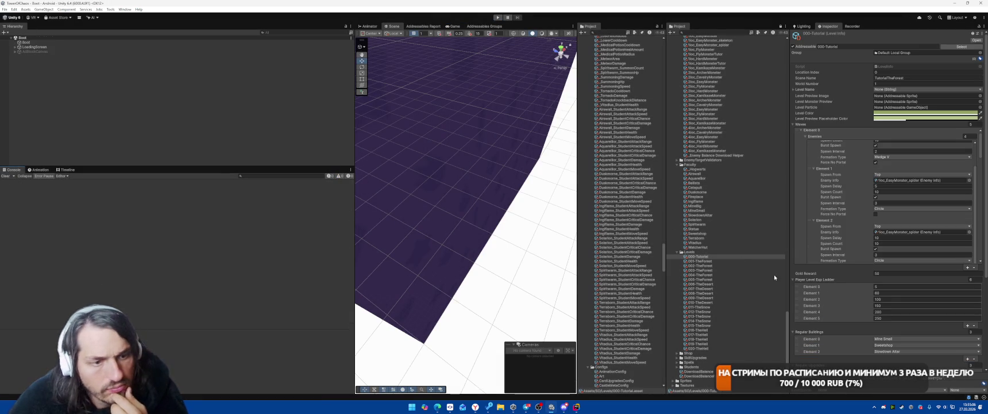
scroll(885, 230, down, 5)
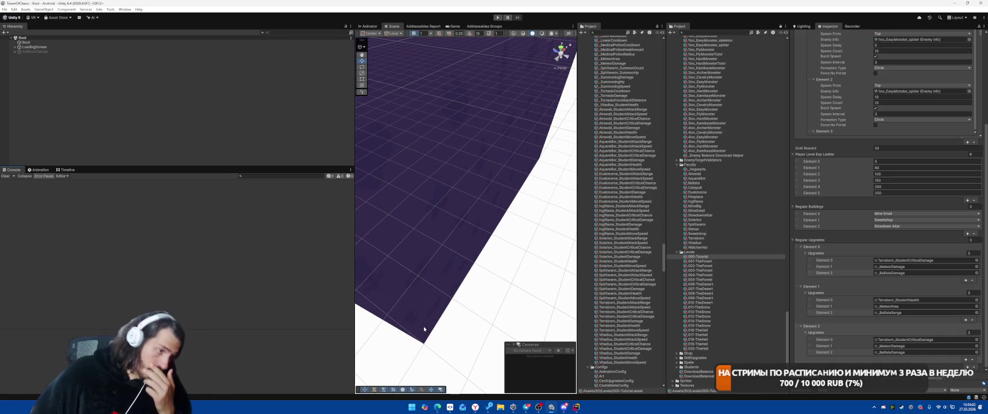
mouse_move(449, 408)
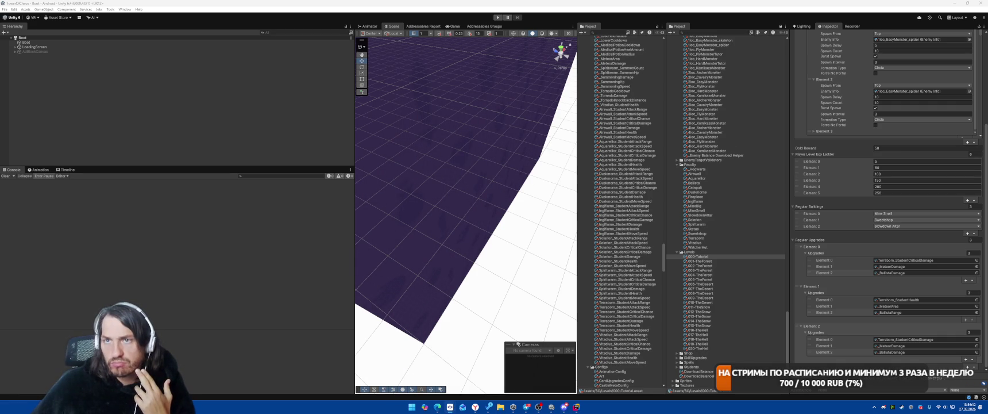
key(alt+Tab)
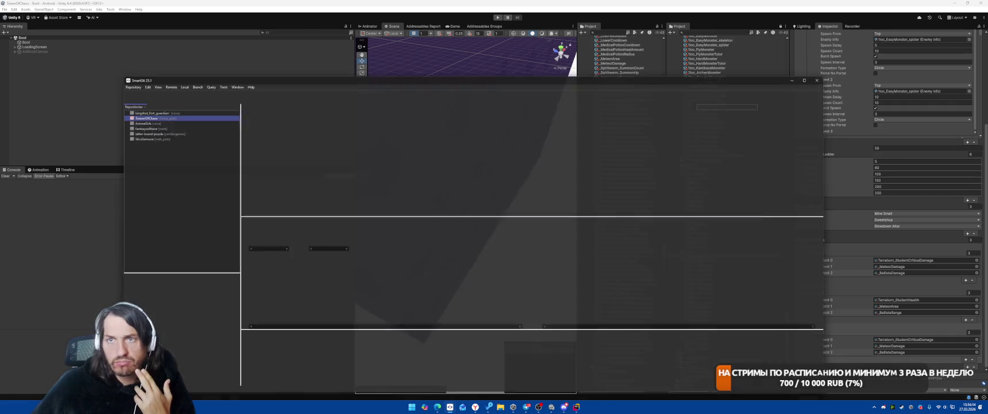
Commit and push all modified files as 'фикс багов туториала', then minimize SmartGit.
key(ctrl+a)
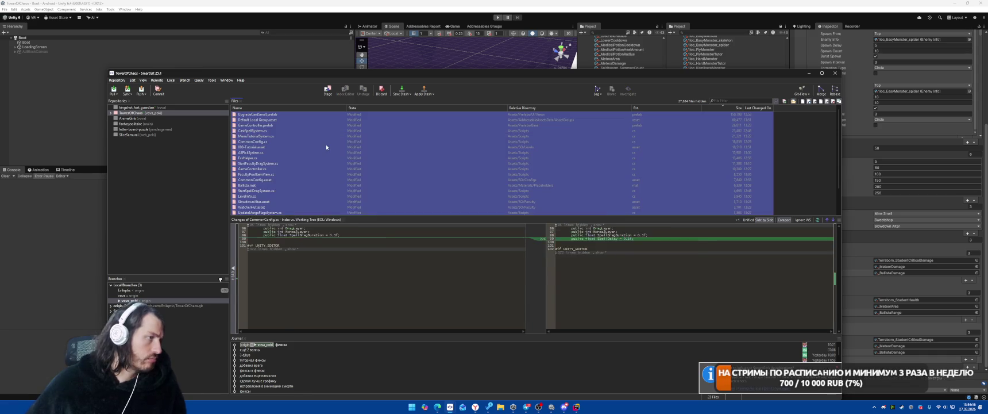
right_click(326, 147)
click(366, 183)
key(BackSpace)
key(BackSpace)
text(ы)
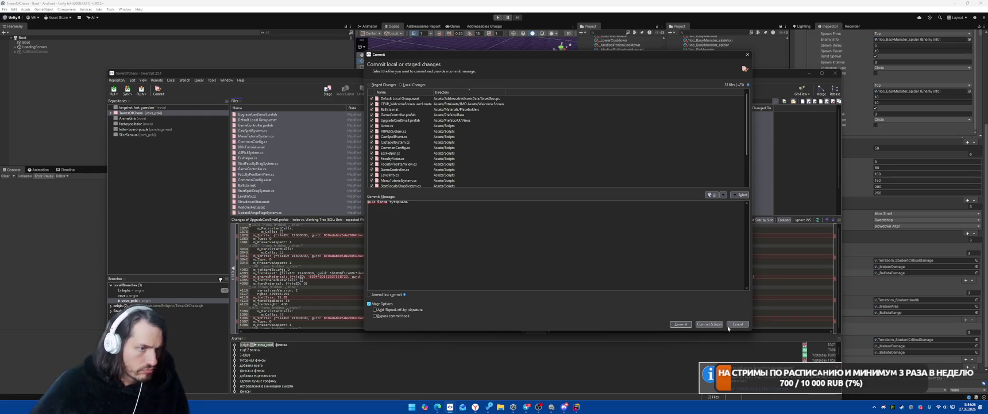
click(709, 324)
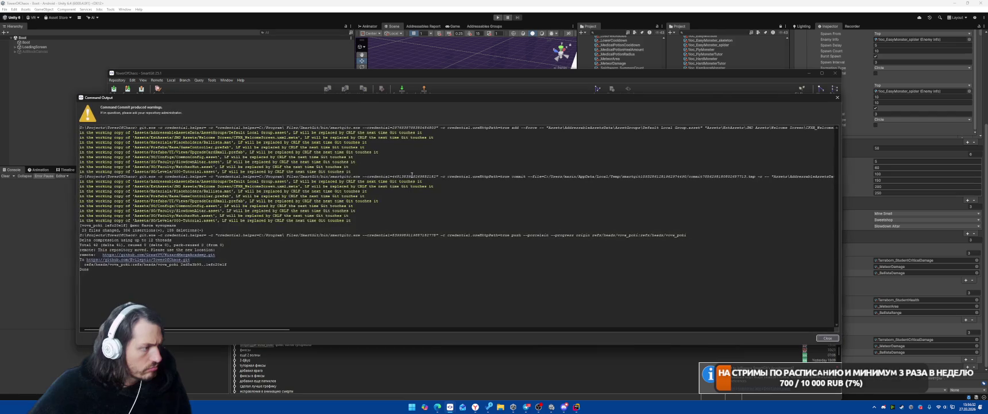
click(822, 338)
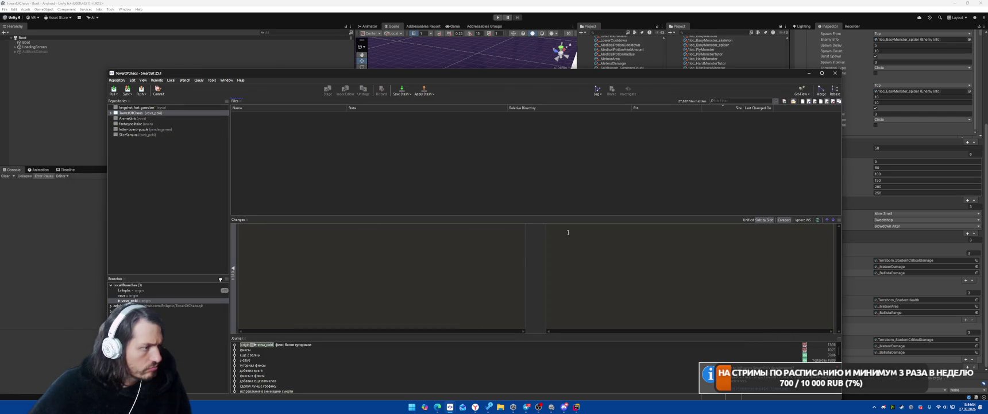
click(809, 73)
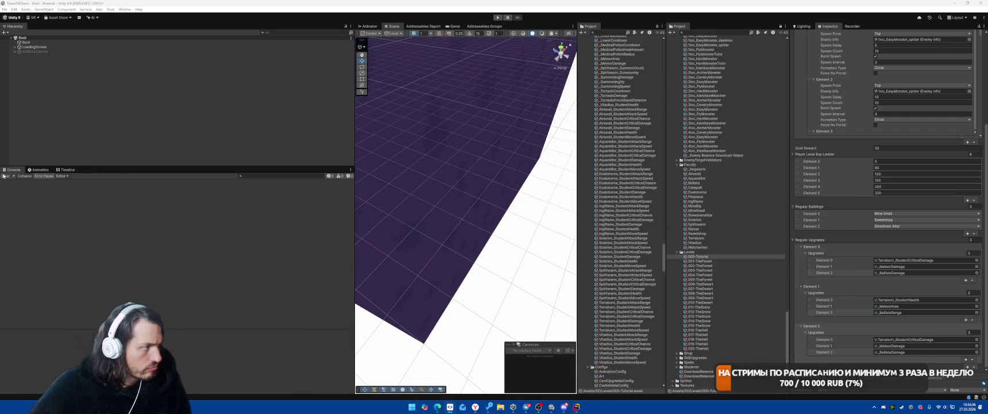
click(551, 406)
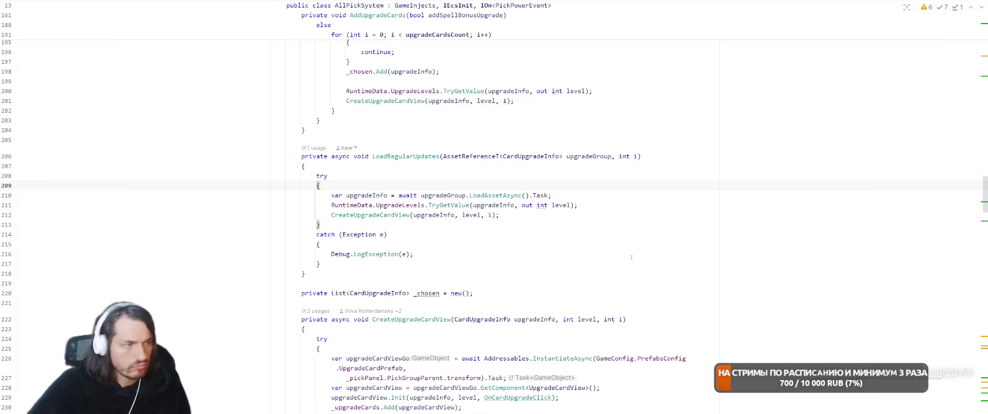
key(alt+Tab)
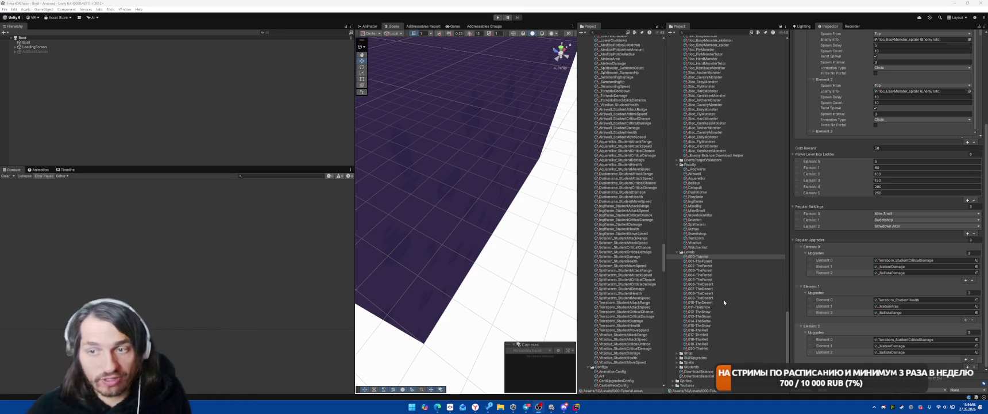
Click an empty area of the Project window to deselect the 000-Tutorial asset.
mouse_move(475, 406)
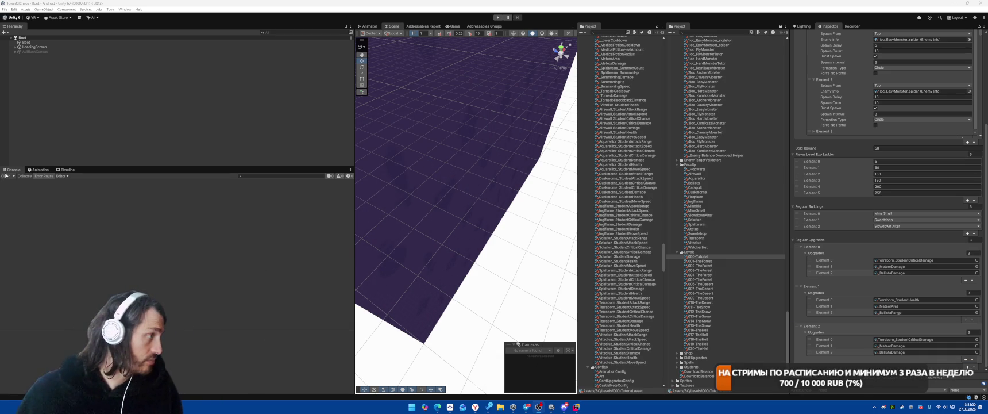
click(79, 143)
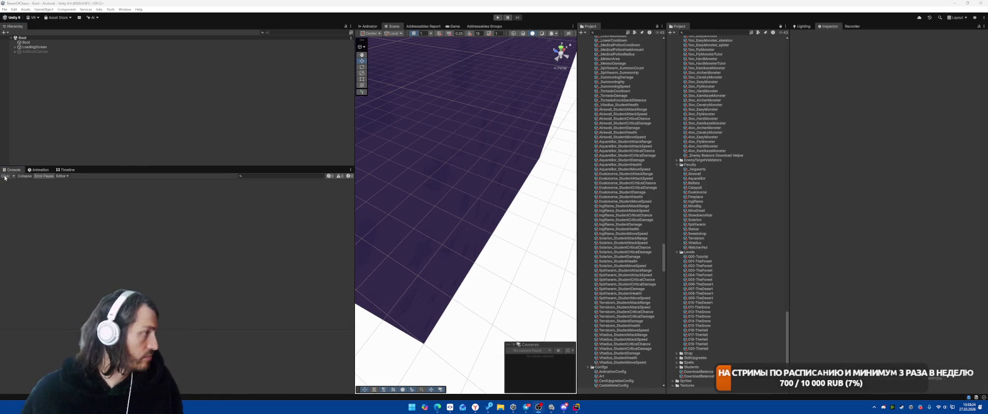
In Build Profiles, keep Development Build on and Build And Run, declining to overwrite the existing apk.
click(5, 9)
click(40, 65)
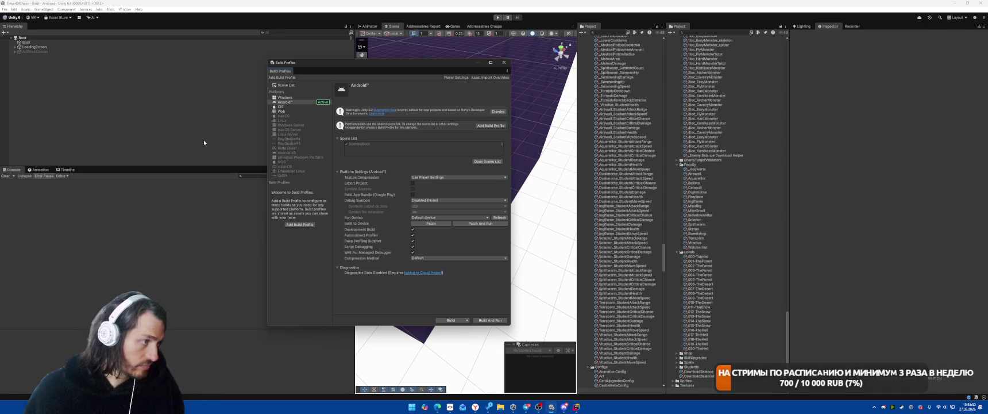
click(414, 230)
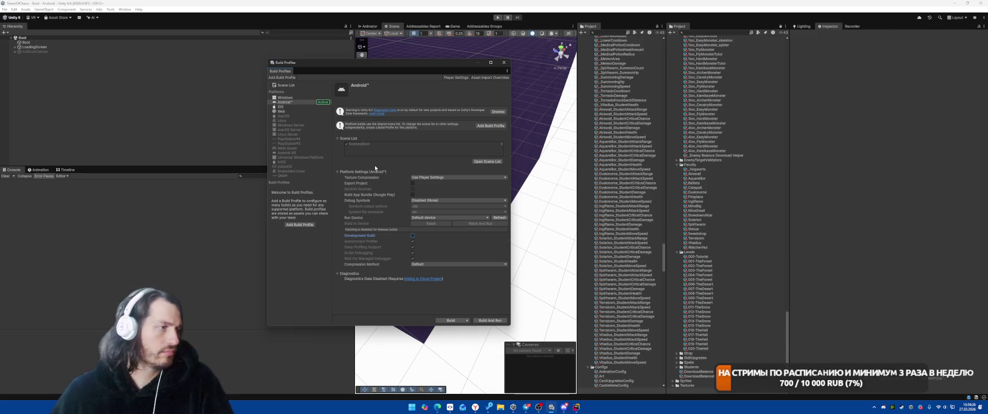
key(space)
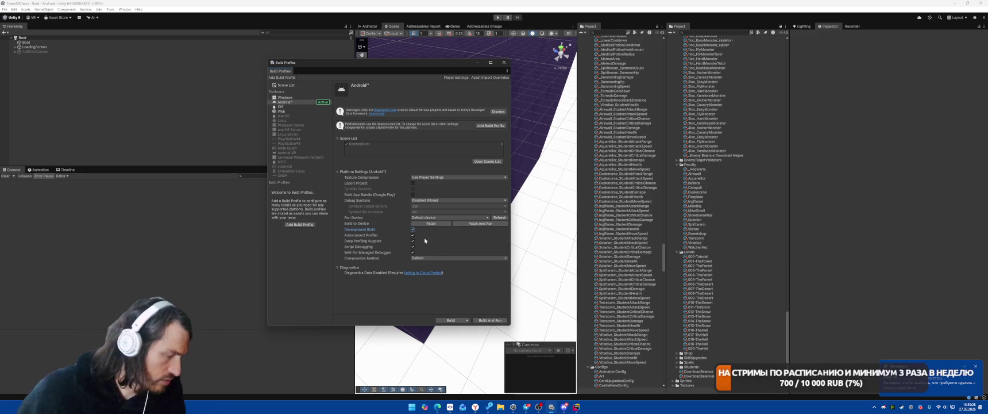
click(489, 320)
click(295, 208)
click(528, 203)
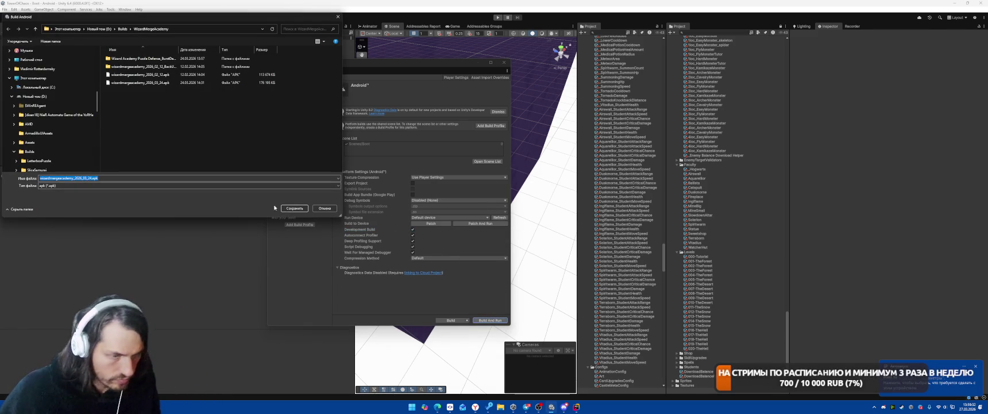
Change the apk file name's date from 03_24 to 03_27 and save to start the build.
key(Home)
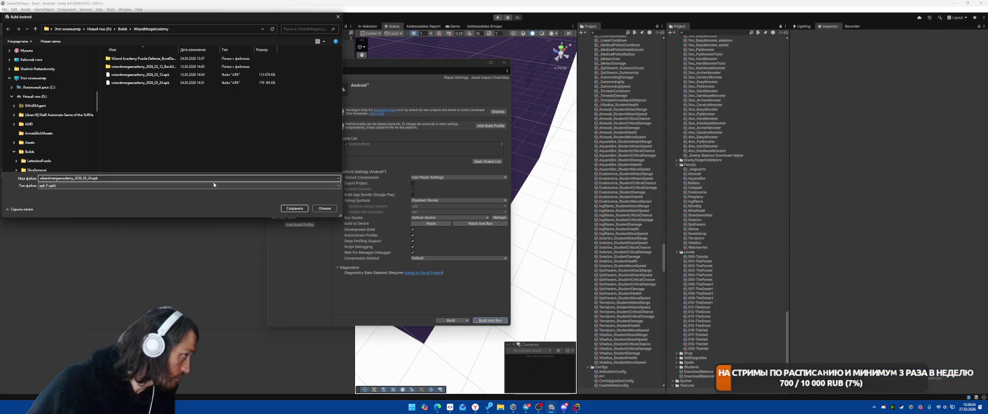
key(Delete)
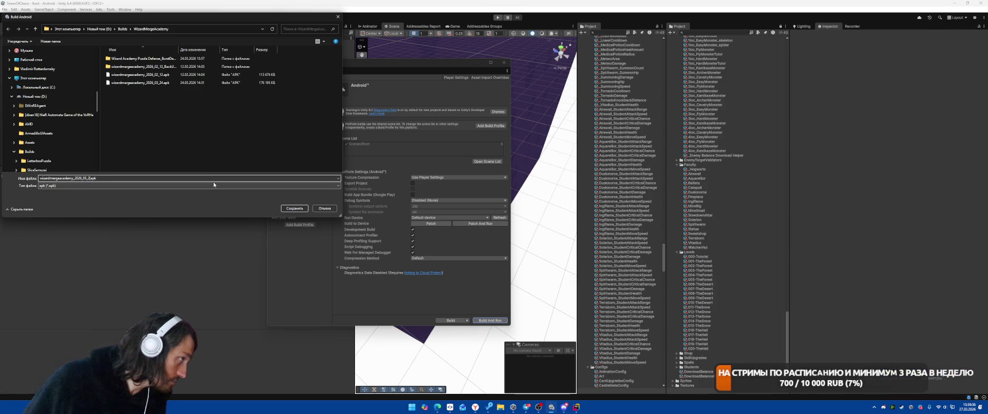
text(7)
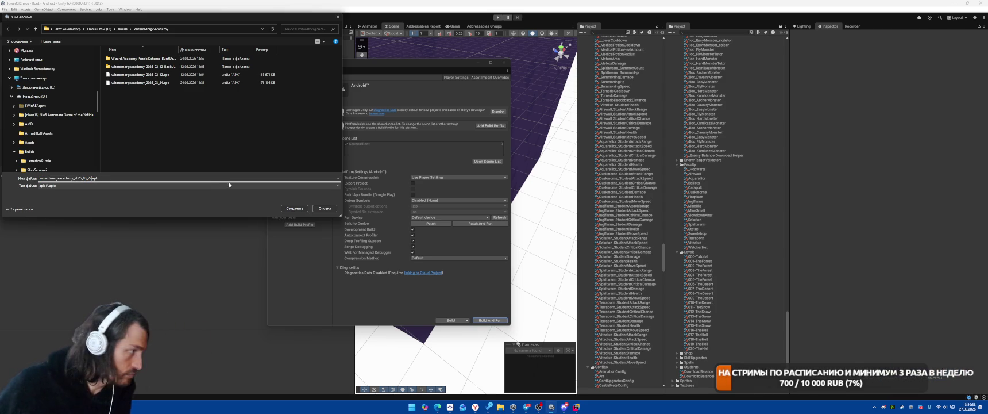
key(Return)
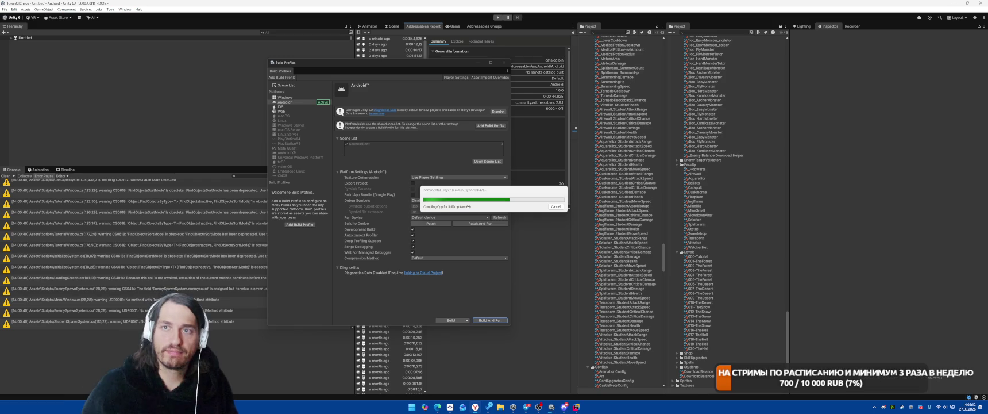
Switch to the browser showing YouTube while the Android build compiles.
key(alt+Tab)
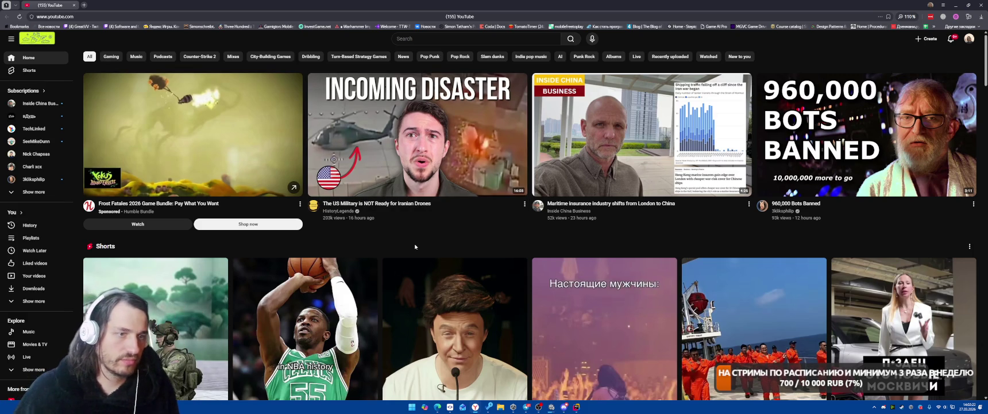
Scroll the feed, open the Dora concert Short, then go back to the Charli XCX 'Gone' video.
scroll(460, 224, down, 3)
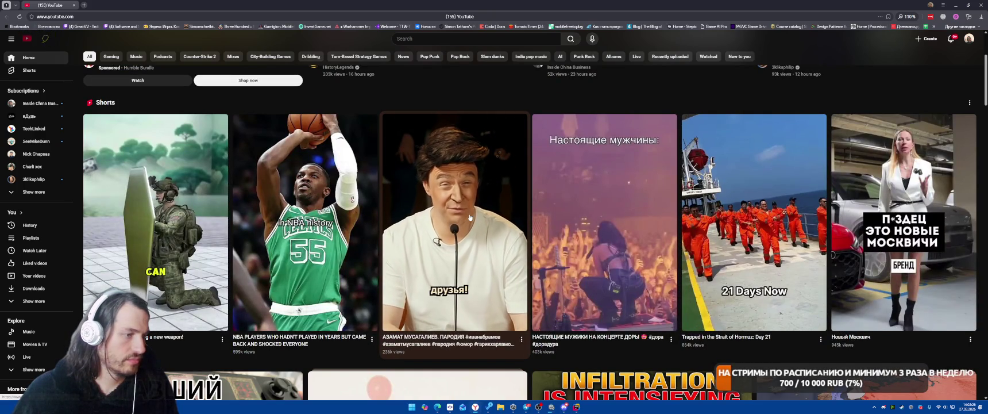
click(614, 180)
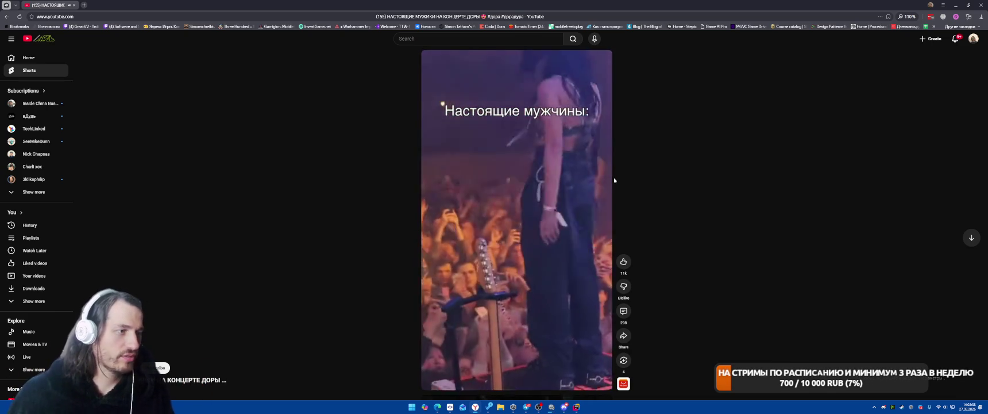
key(alt+Left)
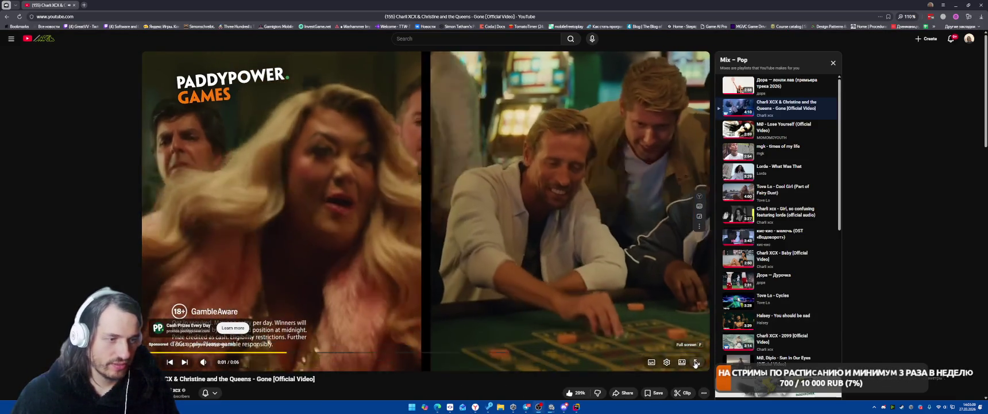
Watch the music video full screen, then close the old Charli XCX tab and confirm.
click(697, 362)
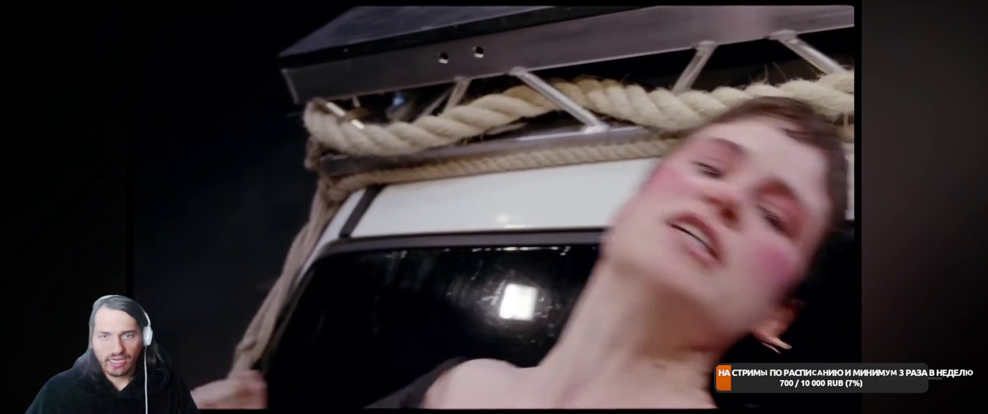
key(Escape)
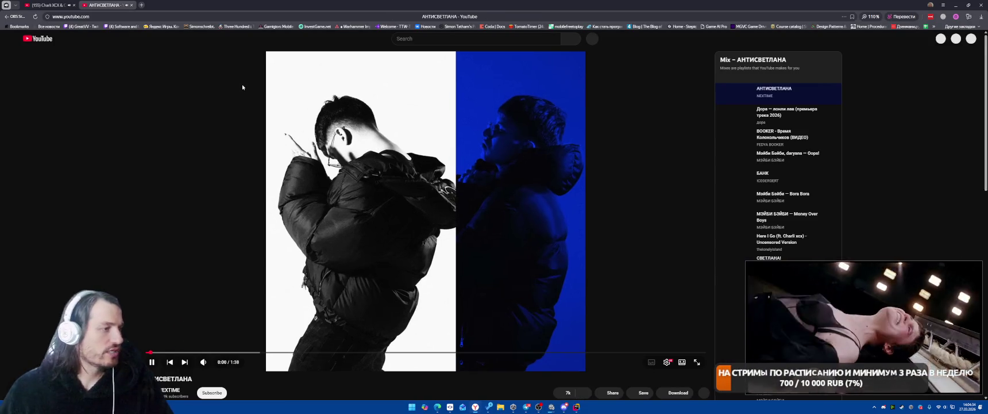
click(75, 6)
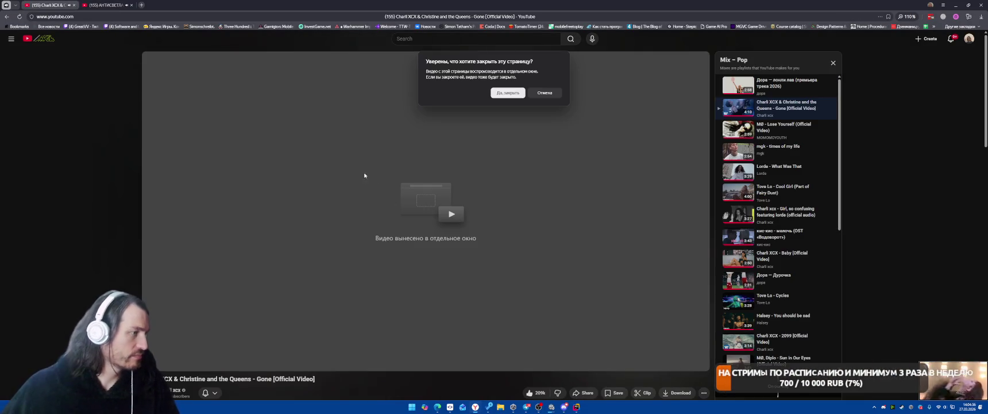
click(508, 93)
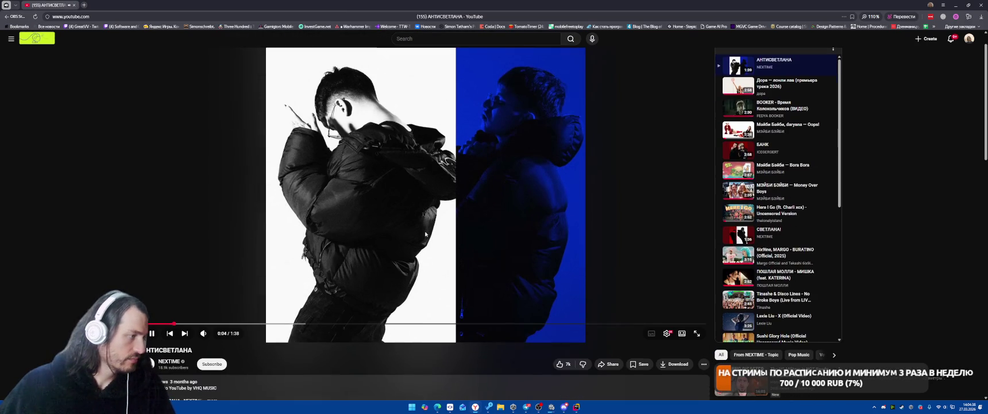
Watch АНТИСВЕТЛАНА full screen, then duplicate its tab and close the original one.
double_click(601, 294)
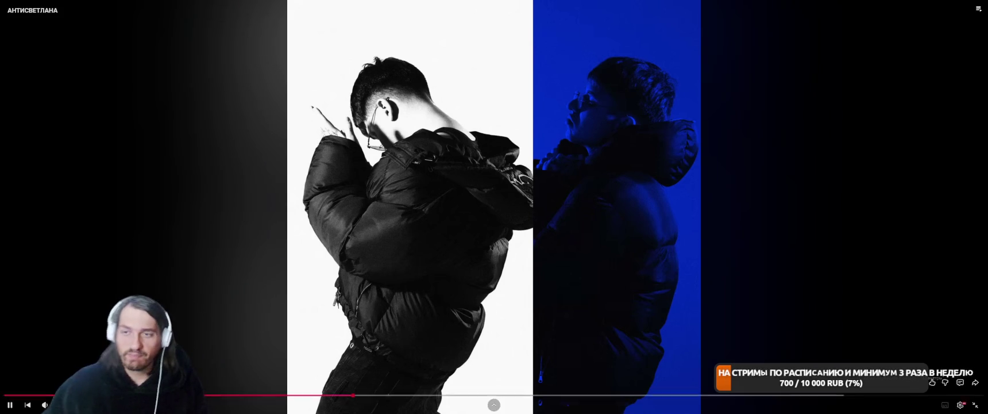
click(975, 405)
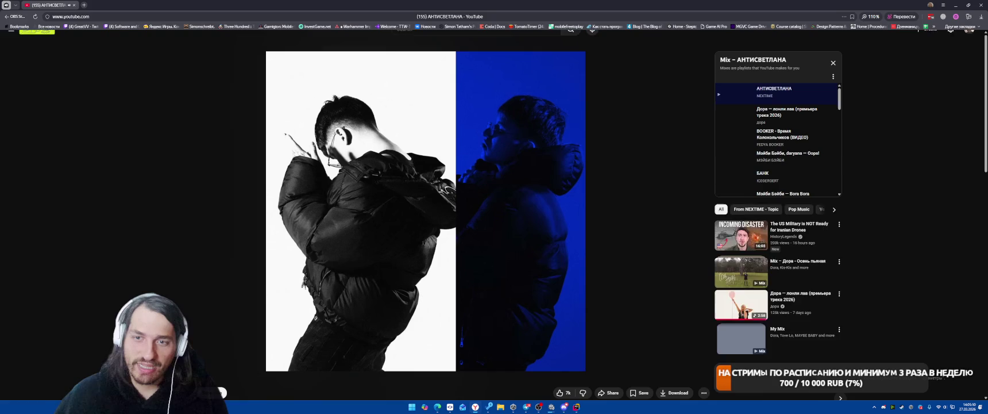
middle_click(76, 5)
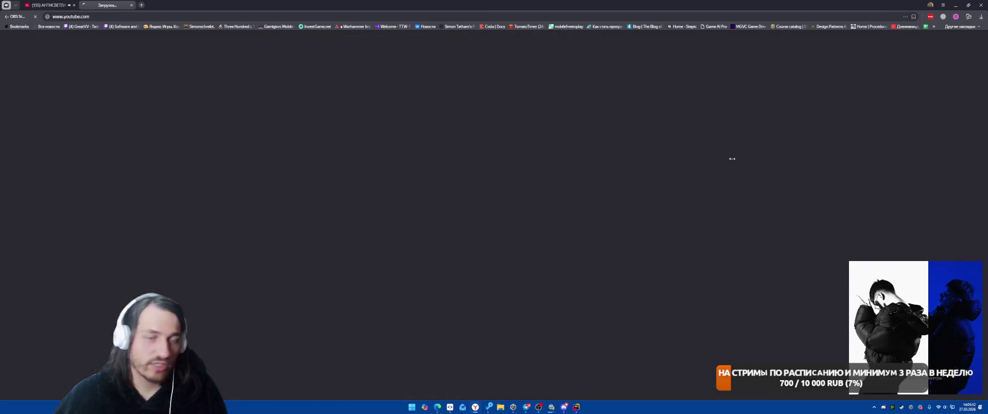
click(75, 5)
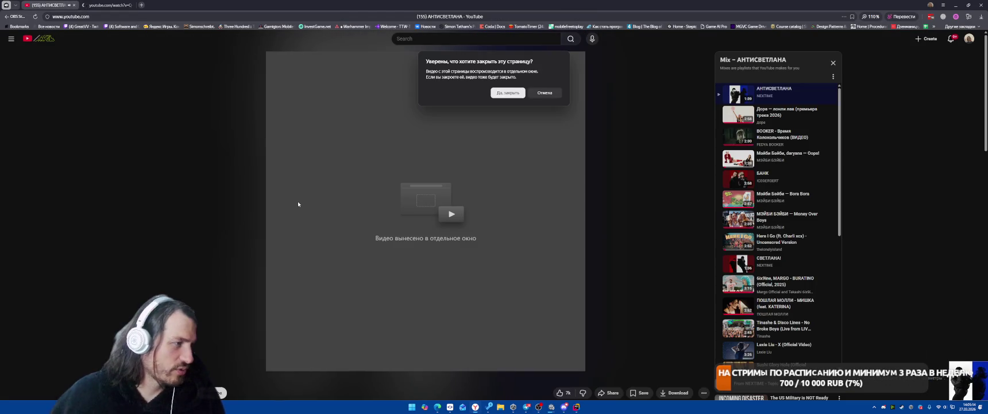
Close the first tab, watch the NEXTIME СВЕТЛАНА! video full screen, then exit full screen.
click(507, 93)
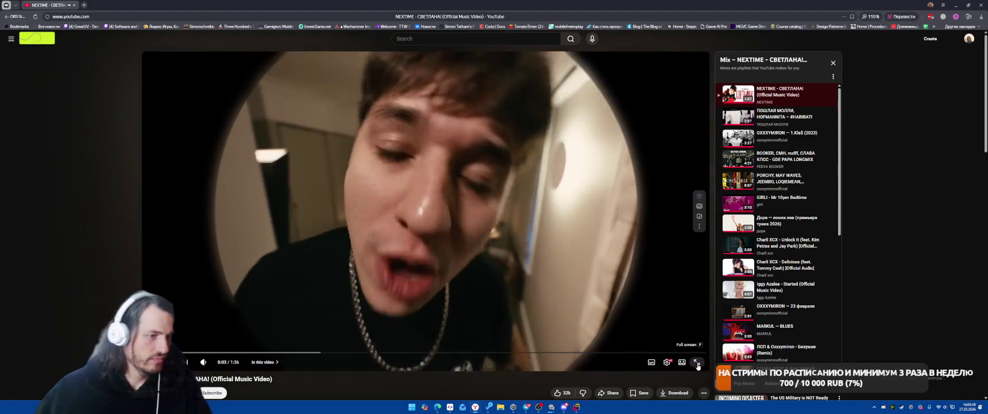
click(697, 362)
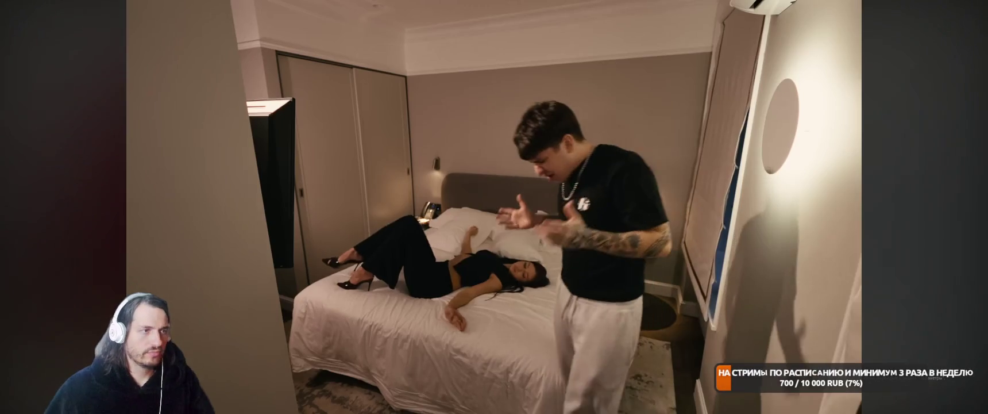
click(980, 408)
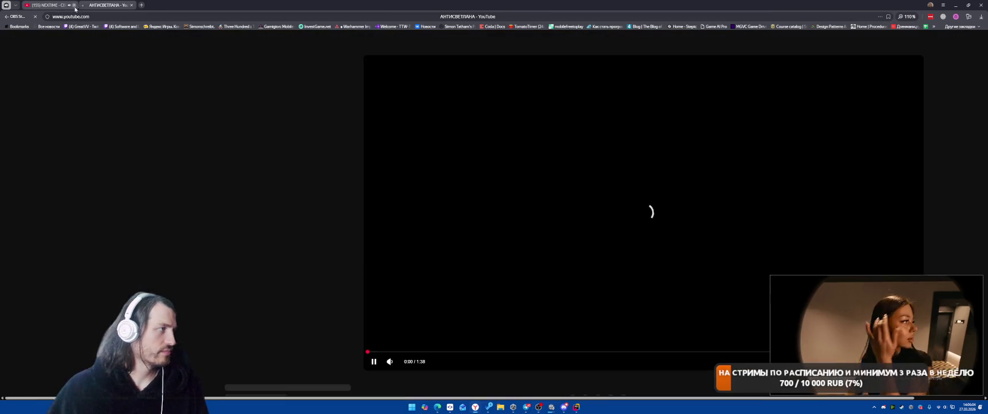
click(74, 5)
Leave the old СВЕТЛАНА! page, then read the АНТИСВЕТЛАНА video's full description and comments.
click(508, 94)
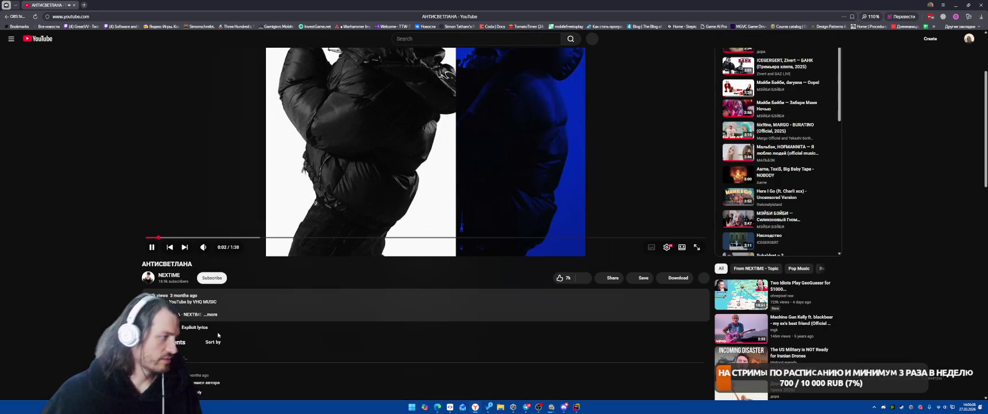
click(210, 314)
scroll(365, 270, down, 3)
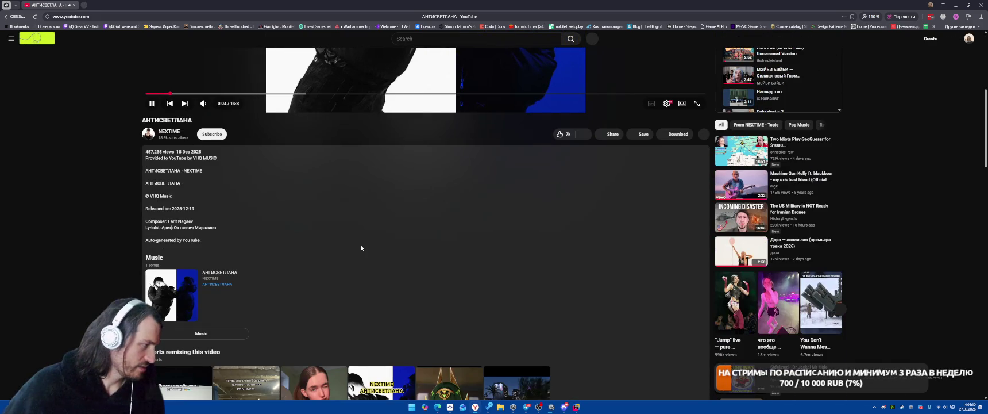
scroll(360, 245, down, 5)
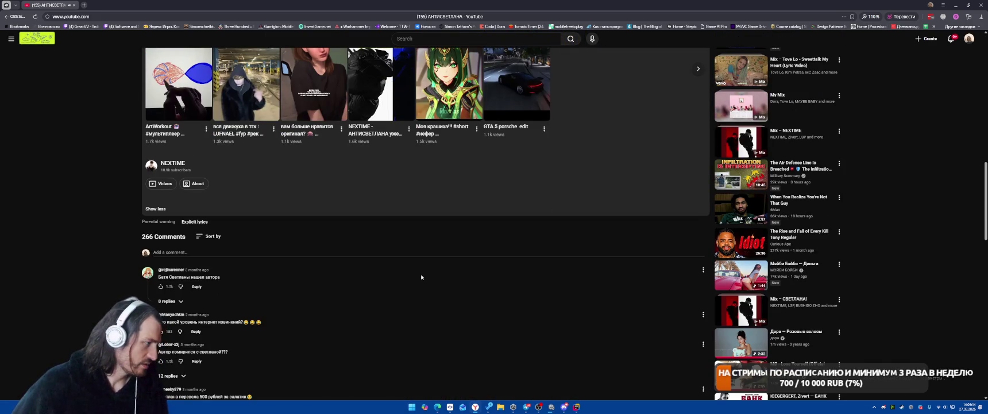
scroll(424, 275, down, 2)
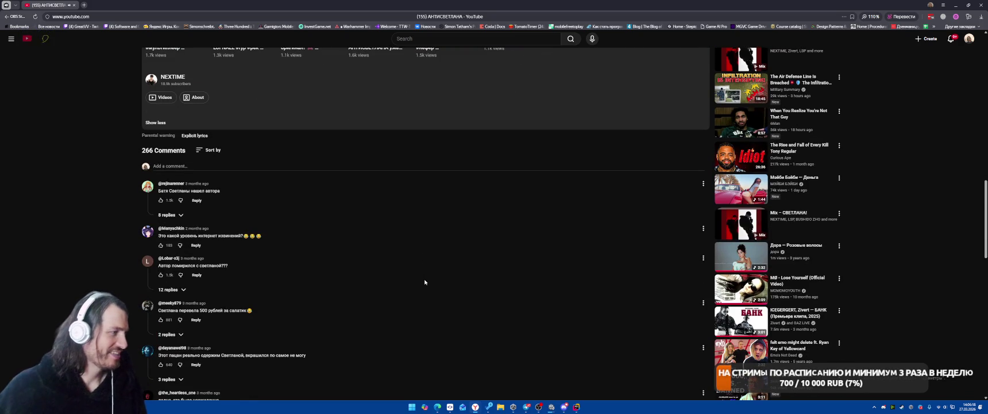
scroll(425, 282, down, 1)
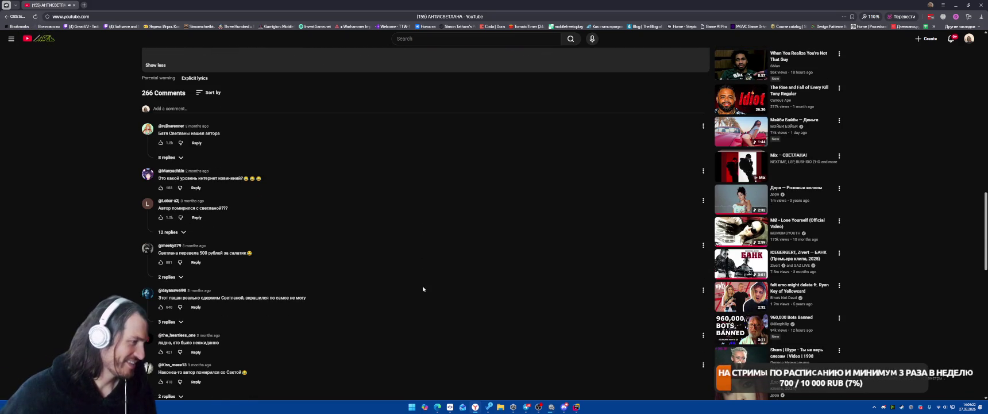
scroll(423, 289, down, 2)
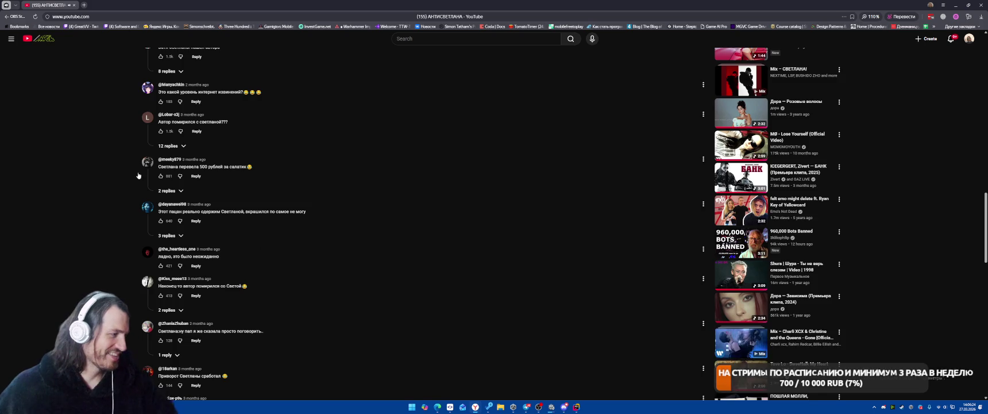
scroll(153, 181, up, 10)
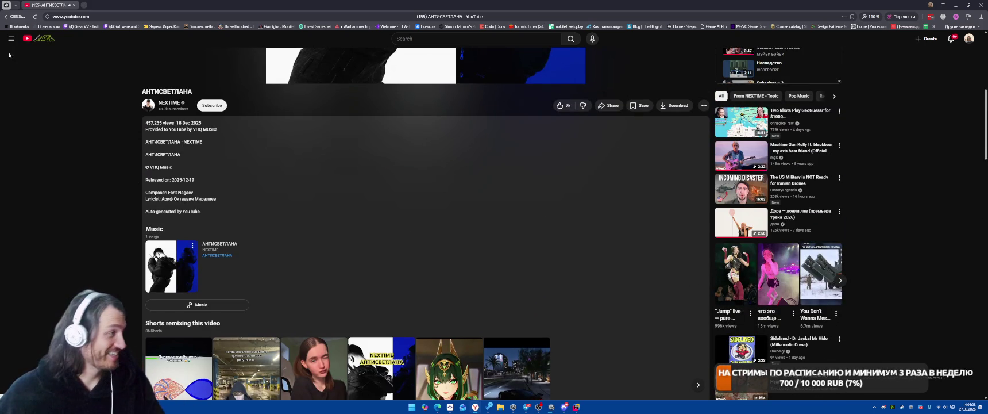
click(40, 43)
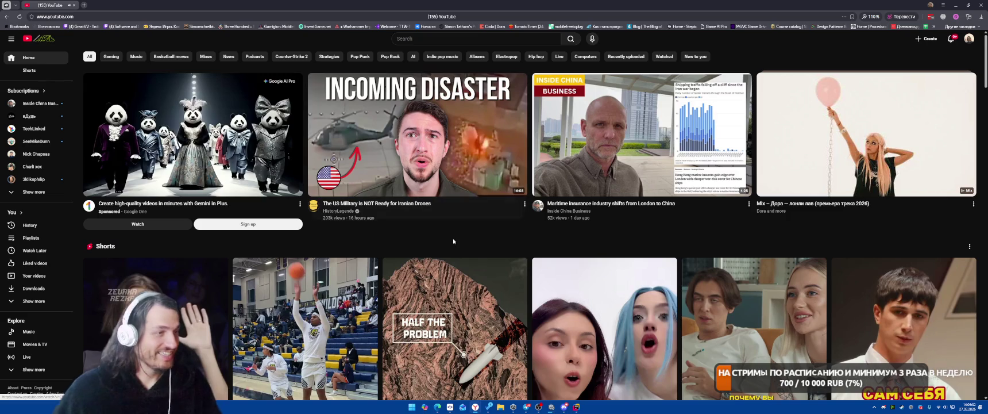
Scroll the home feed to the Shorts row and play the Дора & Мэйби Бэйби short.
scroll(596, 176, down, 3)
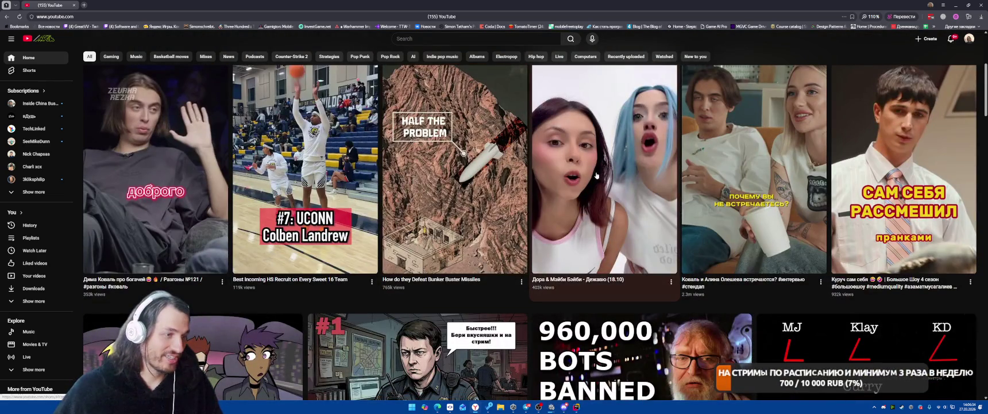
click(596, 175)
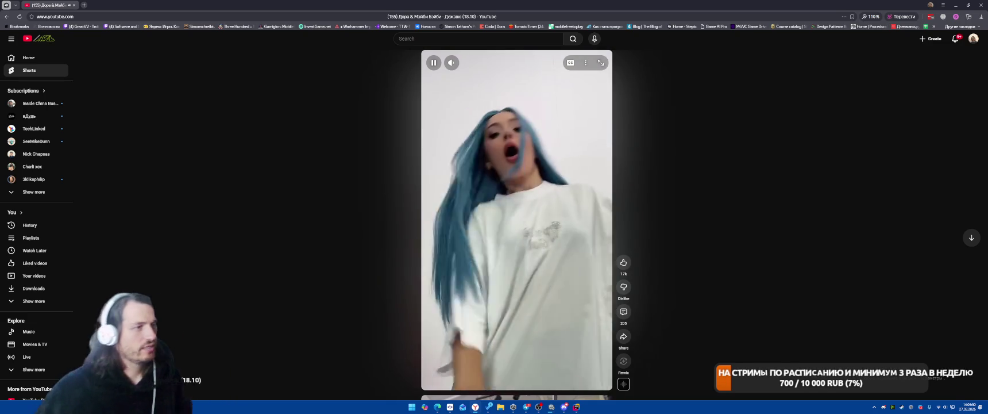
Advance through the next five Shorts, past the bear-cave short to the CS2 short.
scroll(375, 235, down, 1)
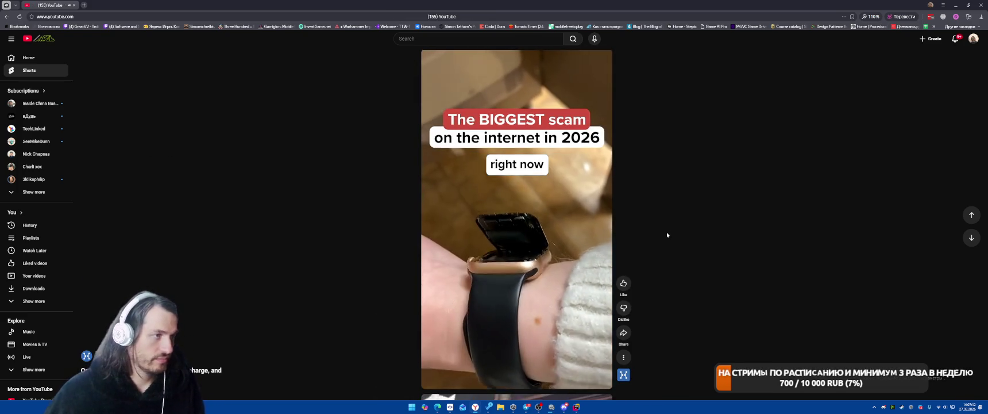
scroll(667, 231, down, 1)
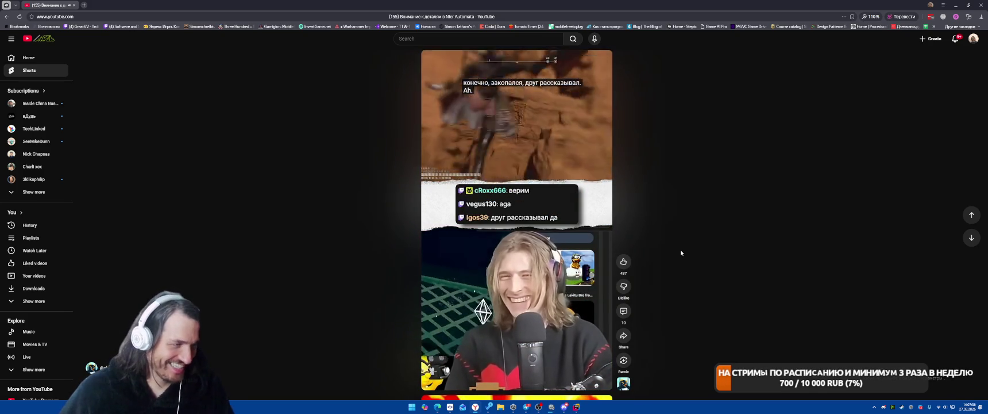
scroll(677, 252, down, 1)
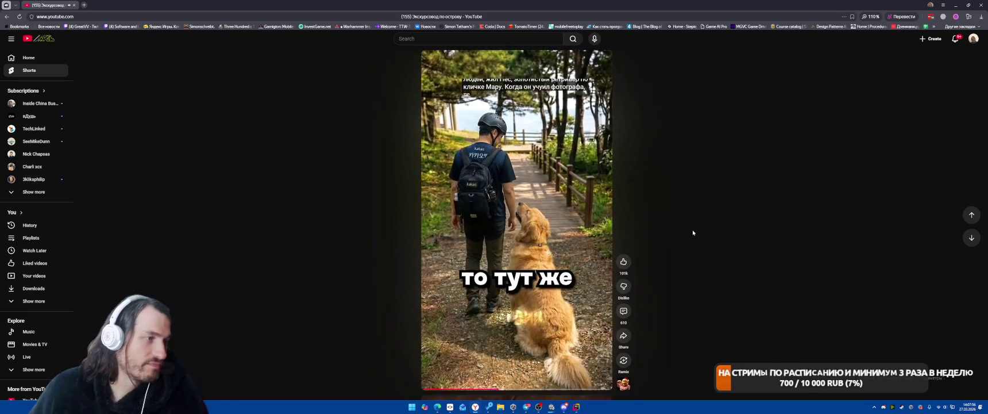
scroll(693, 233, down, 1)
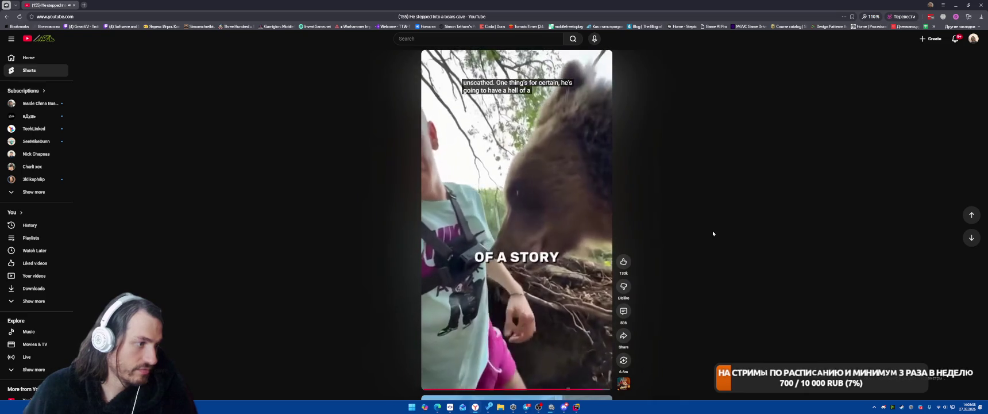
scroll(701, 276, down, 1)
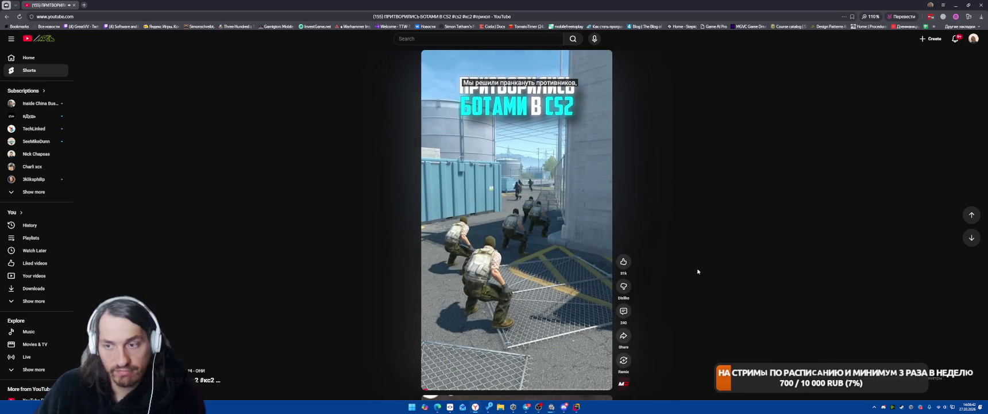
Skip through more Shorts, past Бора-Бора and basketball clips, to the 'Где карта в Ралли?' rally short.
scroll(684, 267, down, 1)
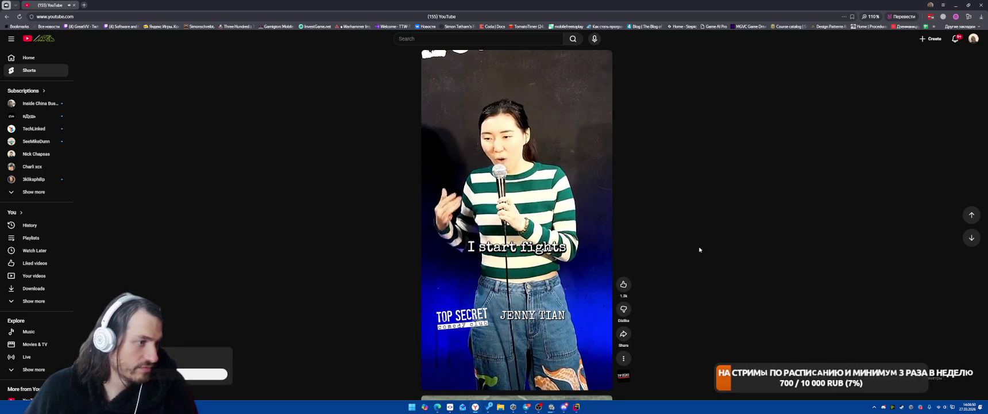
scroll(699, 249, down, 1)
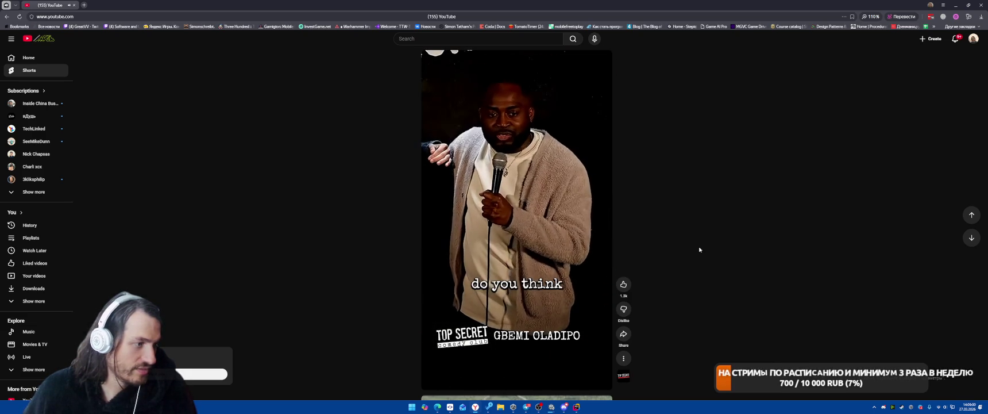
scroll(698, 249, down, 1)
scroll(698, 247, down, 1)
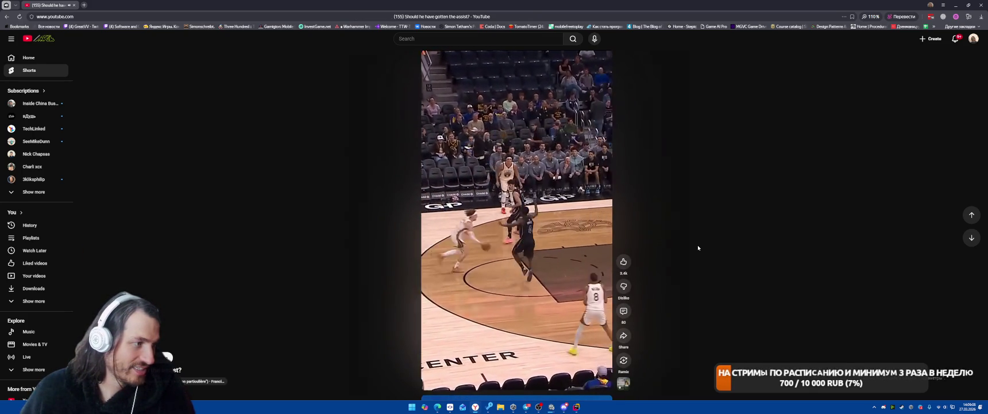
scroll(697, 244, down, 1)
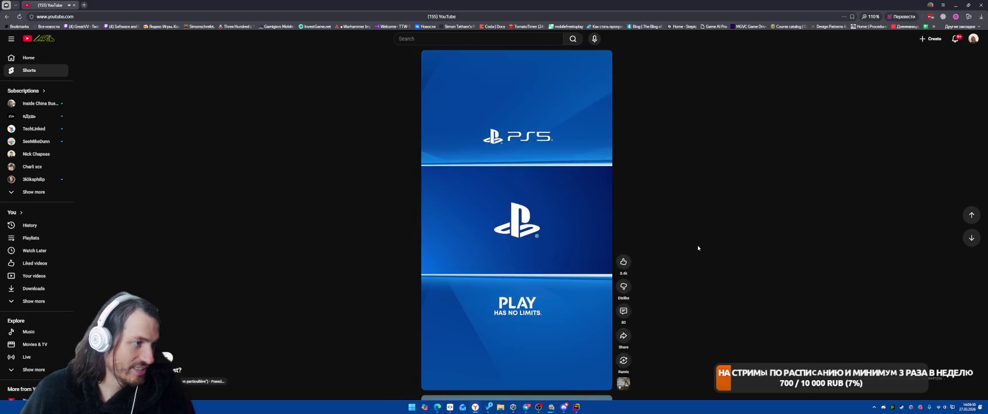
scroll(697, 245, down, 1)
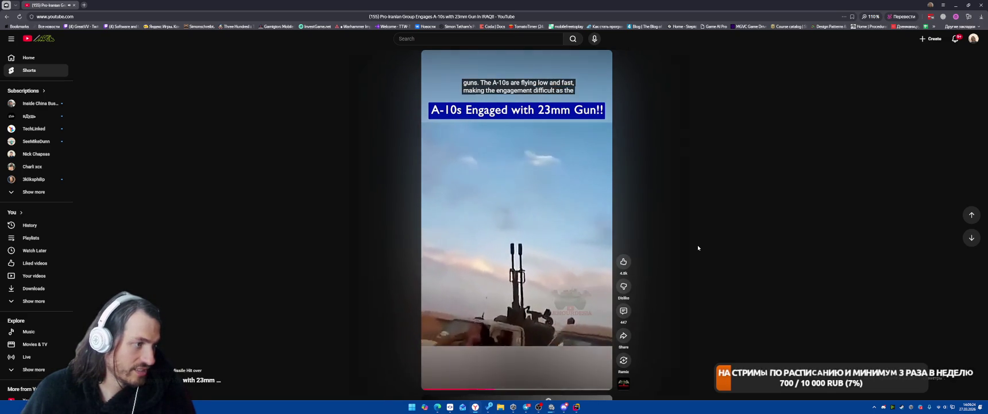
scroll(697, 245, down, 1)
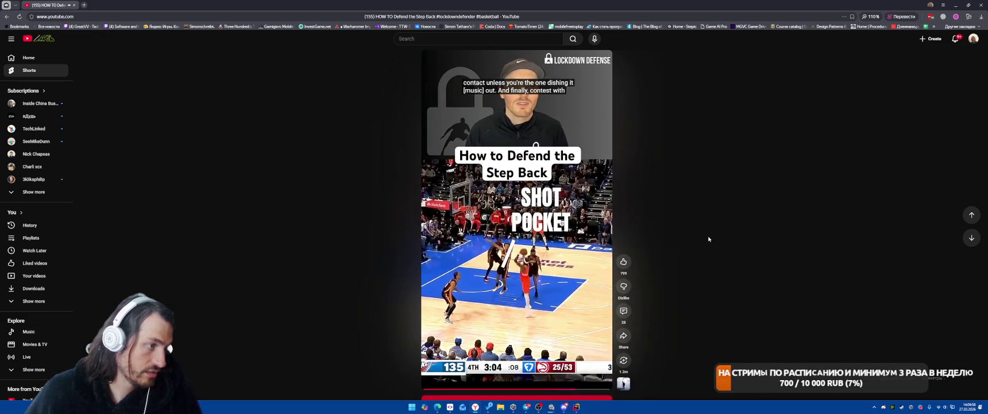
scroll(710, 238, down, 1)
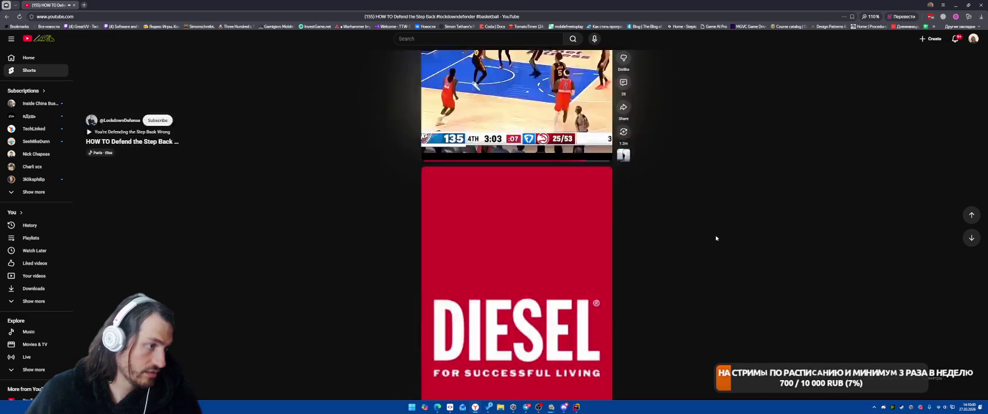
scroll(720, 237, down, 1)
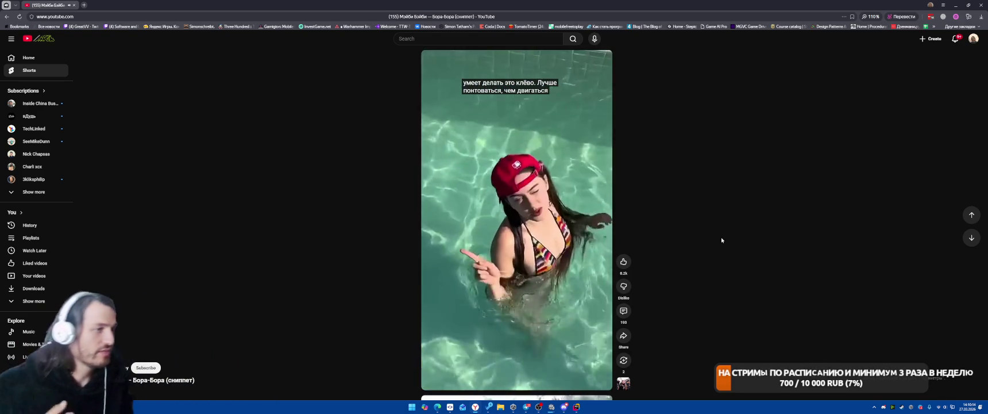
scroll(718, 256, down, 1)
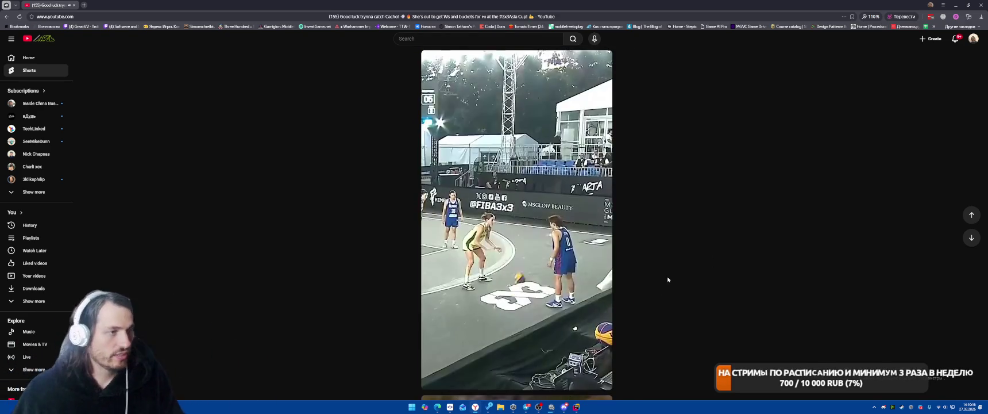
scroll(667, 281, down, 1)
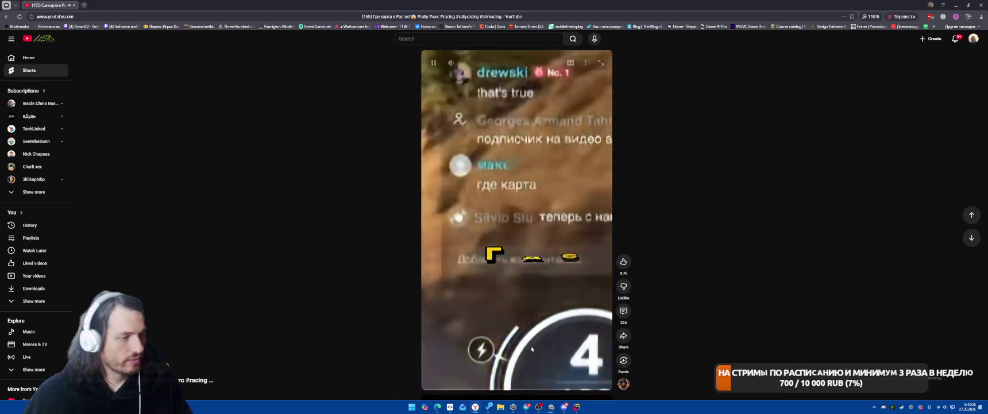
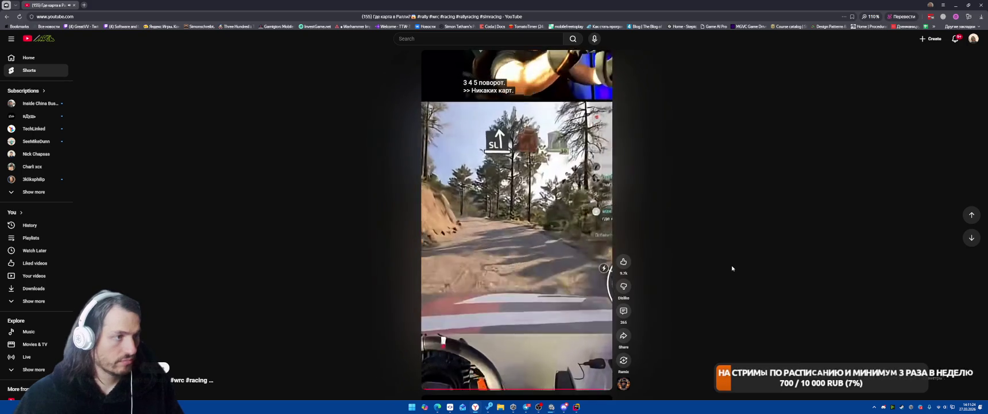
Scroll through the YouTube Shorts feed past many clips to a short about firefighters.
scroll(733, 268, down, 1)
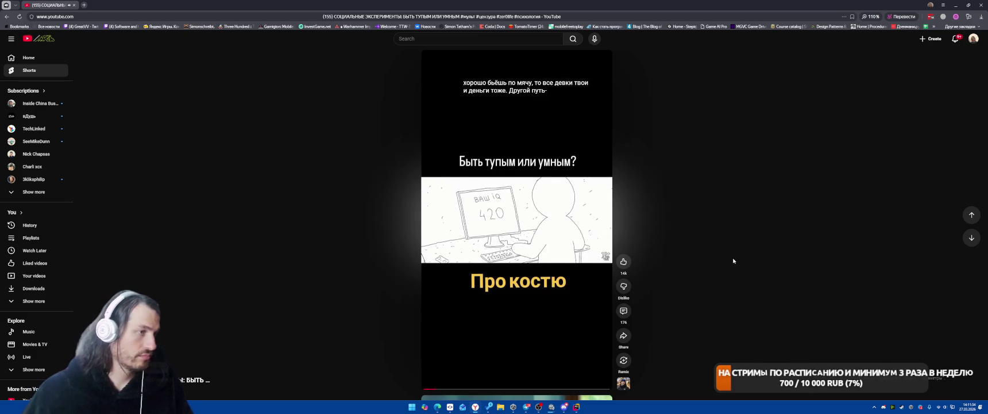
scroll(724, 264, down, 1)
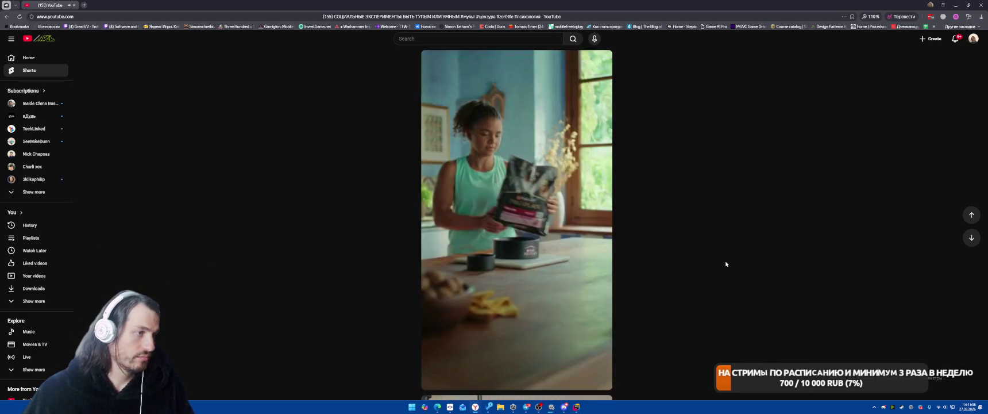
scroll(725, 266, down, 1)
scroll(727, 268, down, 1)
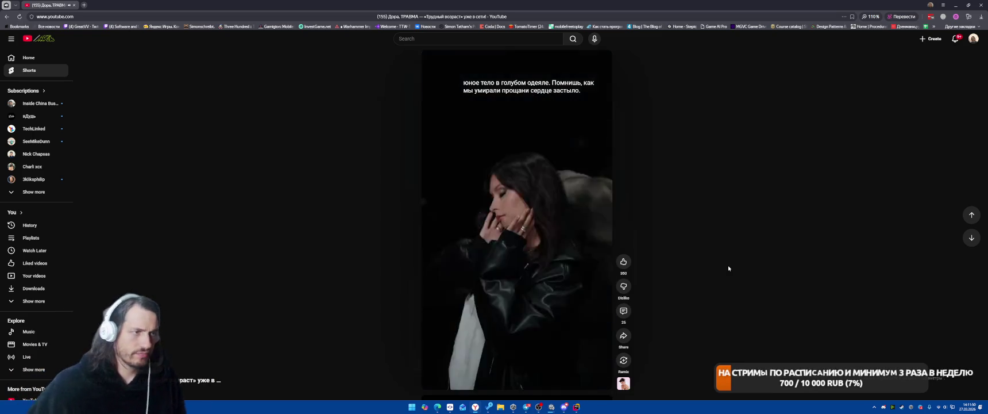
scroll(704, 209, down, 1)
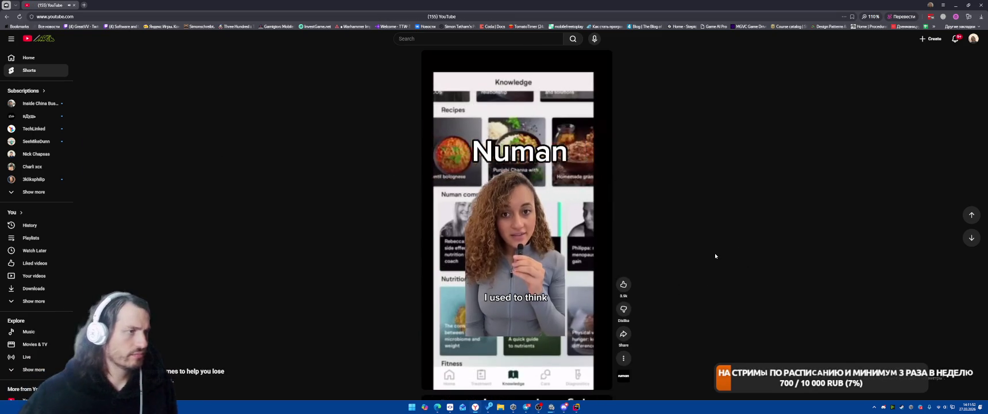
scroll(733, 253, down, 1)
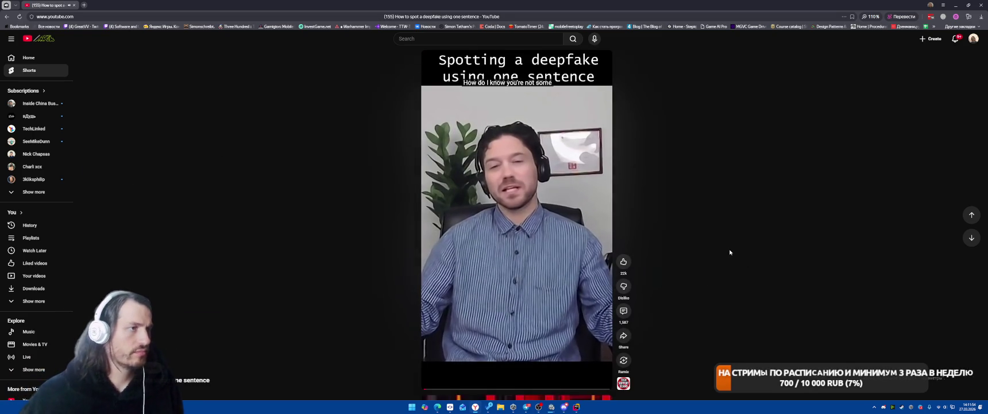
scroll(728, 230, down, 1)
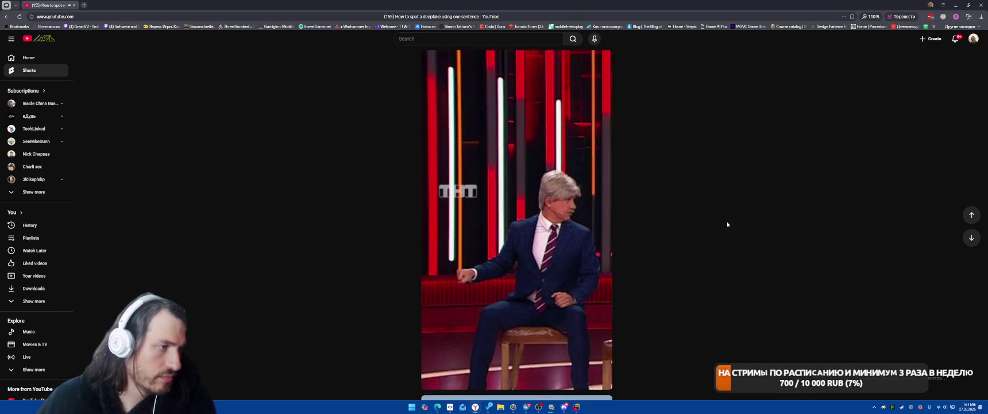
scroll(715, 219, down, 1)
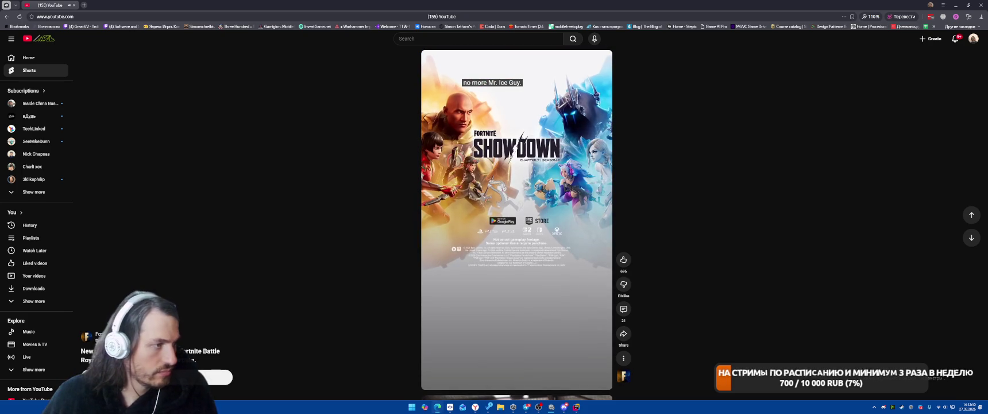
scroll(695, 268, down, 1)
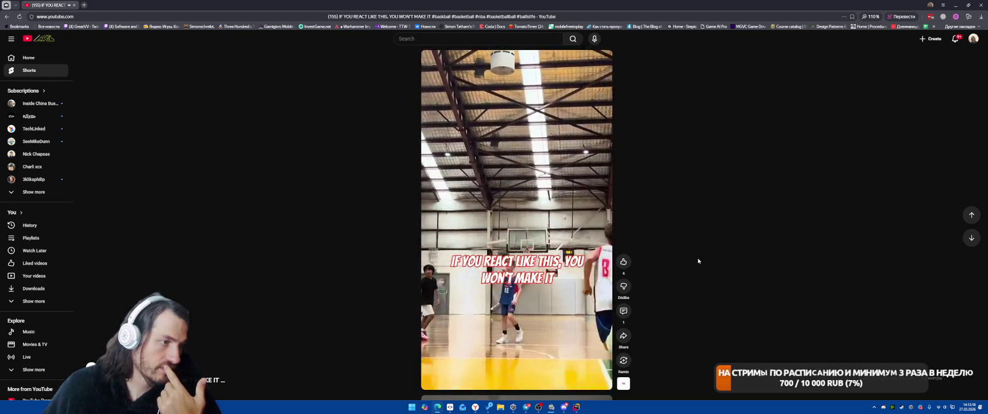
scroll(693, 264, down, 1)
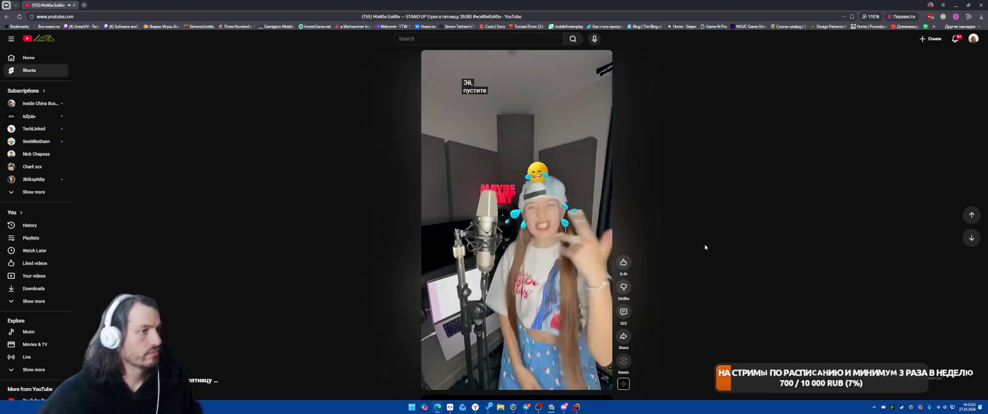
scroll(695, 241, down, 1)
scroll(691, 240, down, 1)
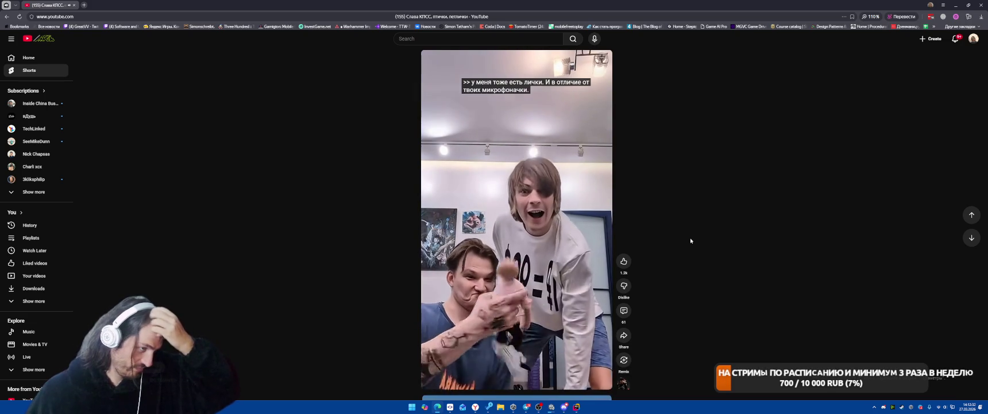
scroll(690, 240, down, 1)
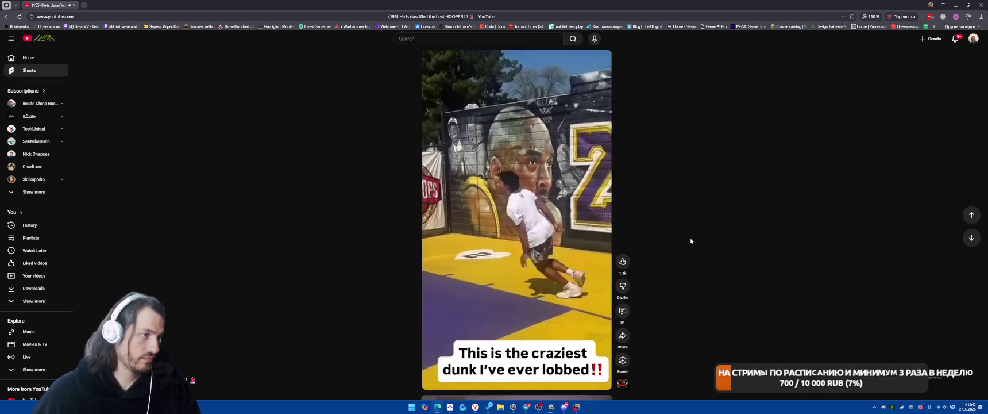
scroll(691, 241, down, 1)
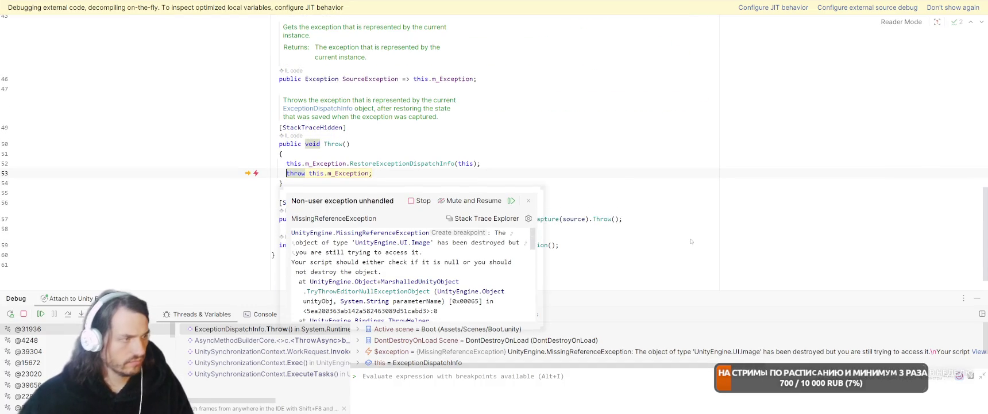
Resume past the MissingReferenceException and stop the 'Attach to Unity Editor' debug session.
click(551, 127)
key(F5)
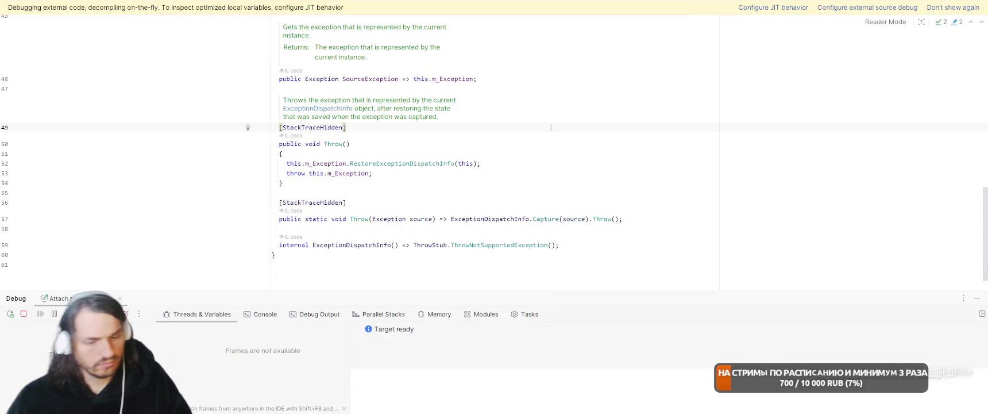
click(175, 4)
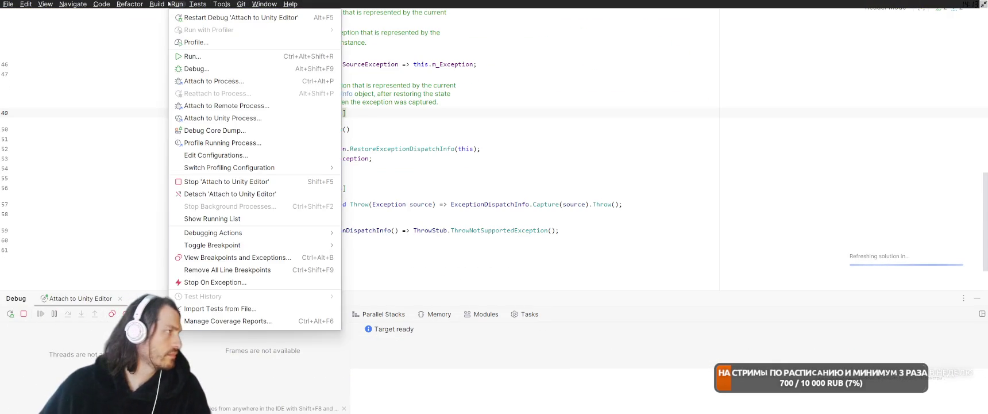
click(209, 183)
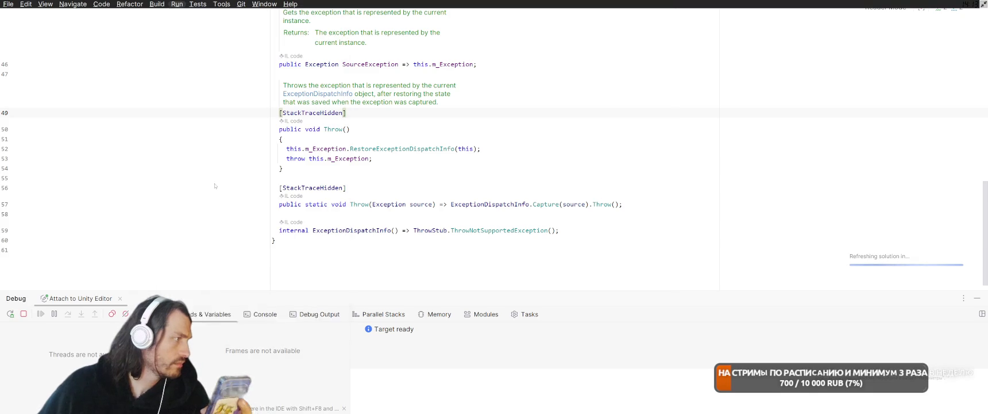
Switch between Rider and the browser, then bring the Unity Editor's Android Logcat window forward.
click(510, 179)
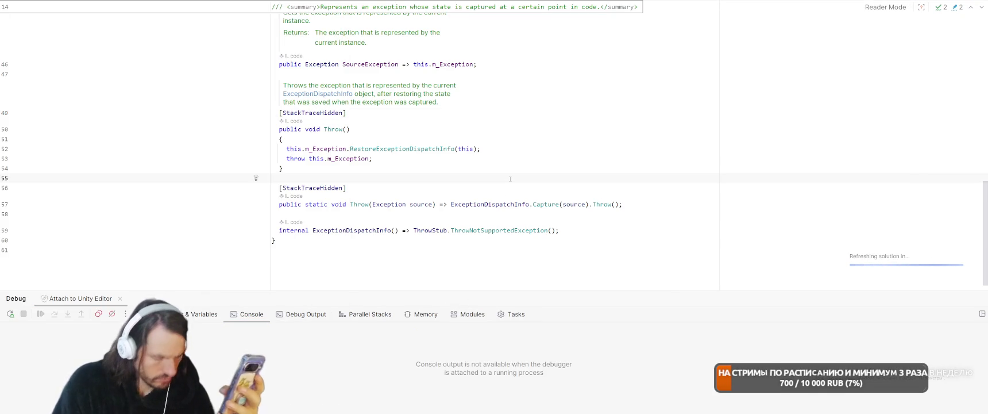
key(alt+Tab)
key(alt+Tab)
key(alt+Tab)
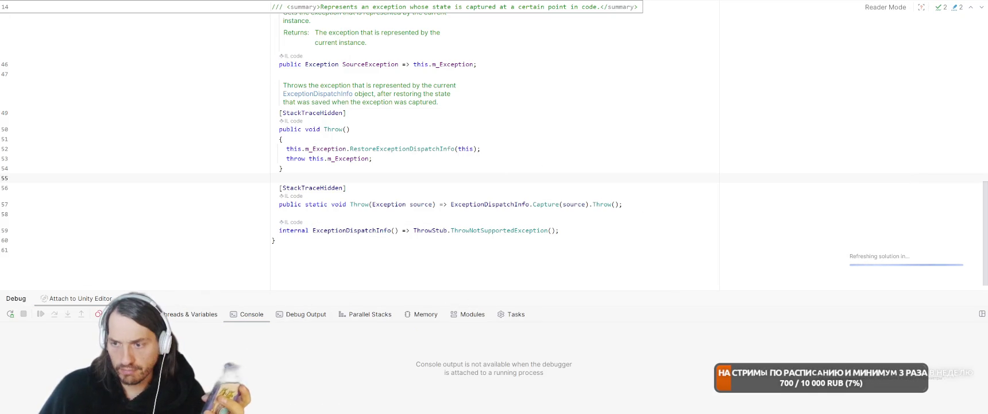
key(alt+Tab)
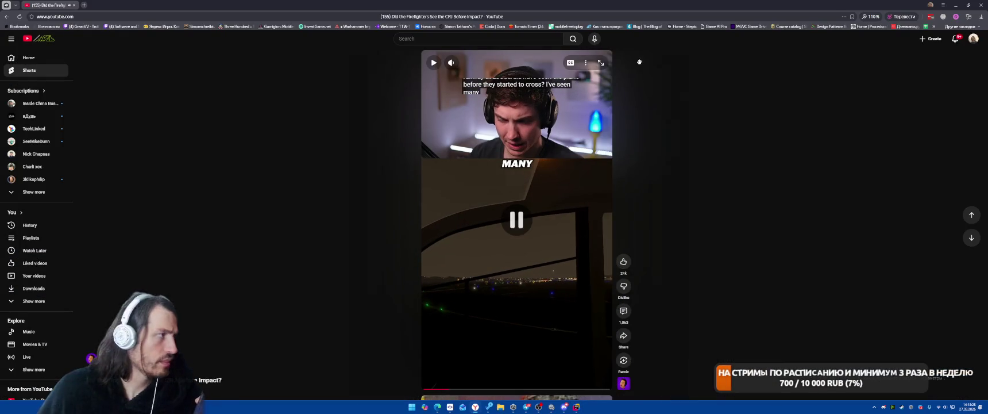
key(alt+Tab)
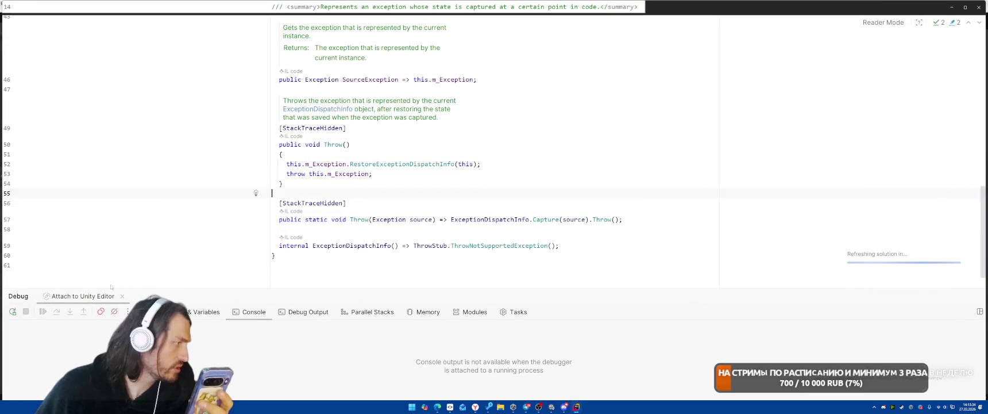
click(951, 6)
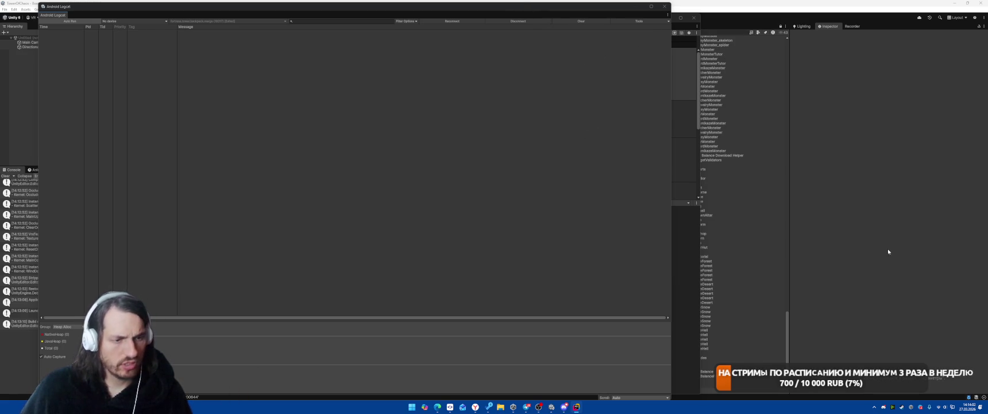
Close Rider and confirm exiting it.
click(551, 407)
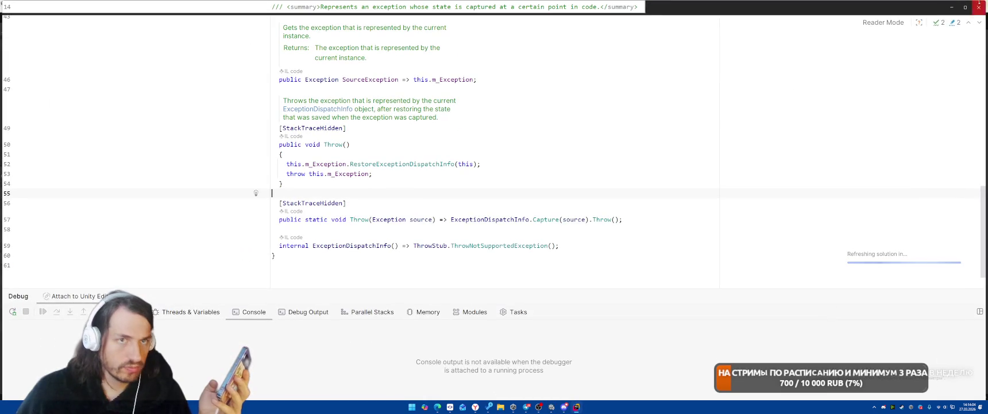
click(979, 7)
key(Return)
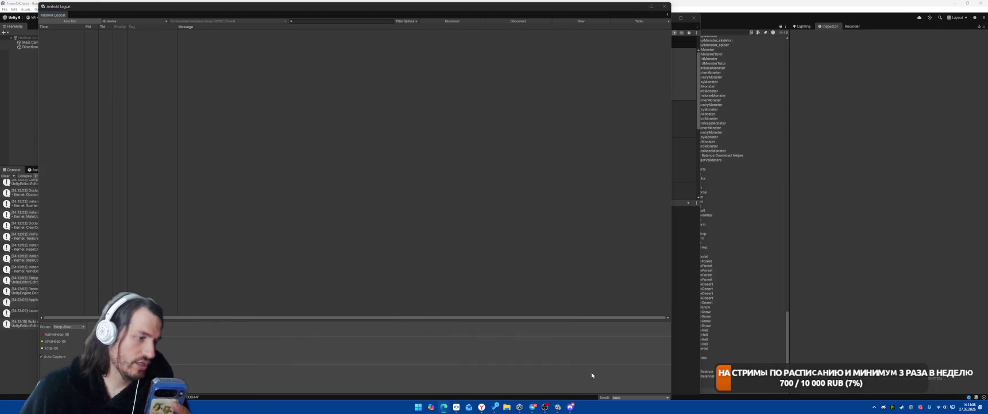
End the Unity Editor process in Task Manager.
mouse_move(569, 406)
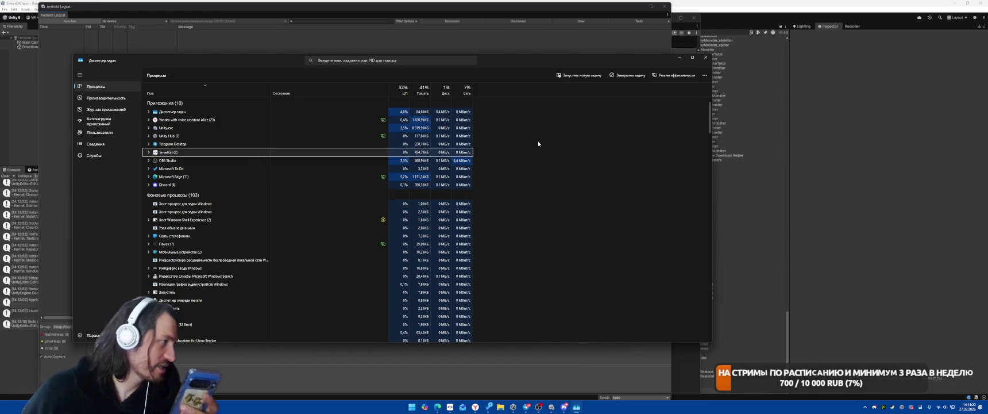
click(197, 136)
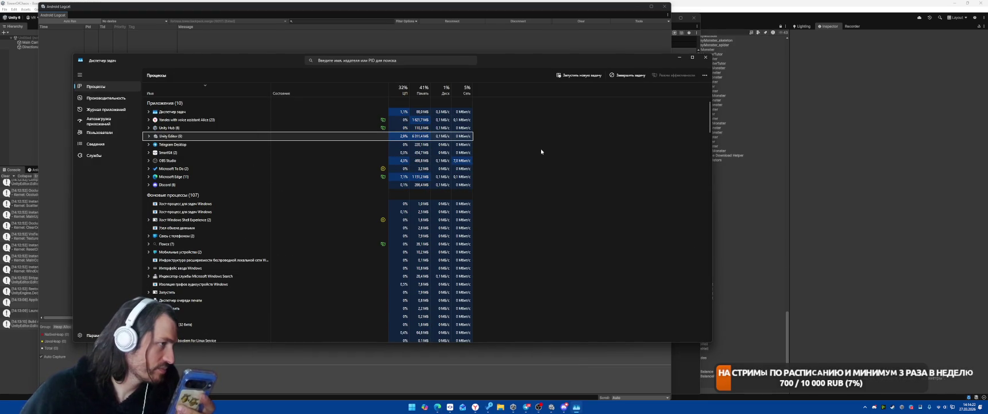
key(Delete)
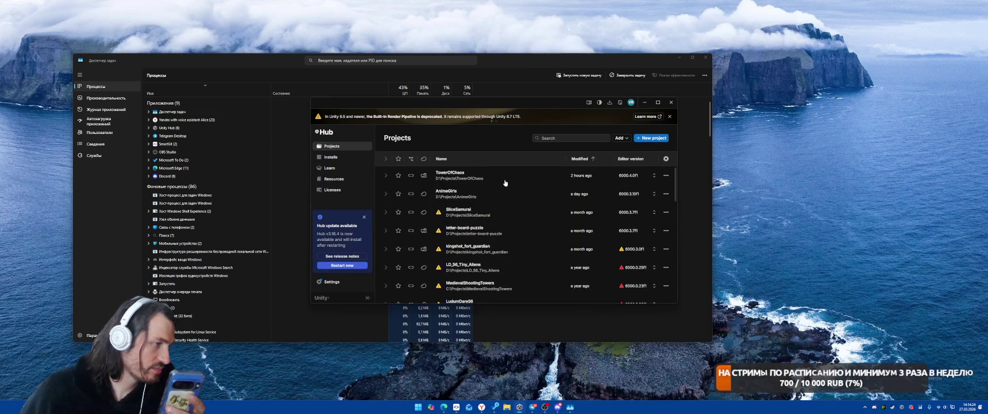
Open TowerOfChaos from Unity Hub and dismiss the Recovering Scene Backups prompt.
click(464, 177)
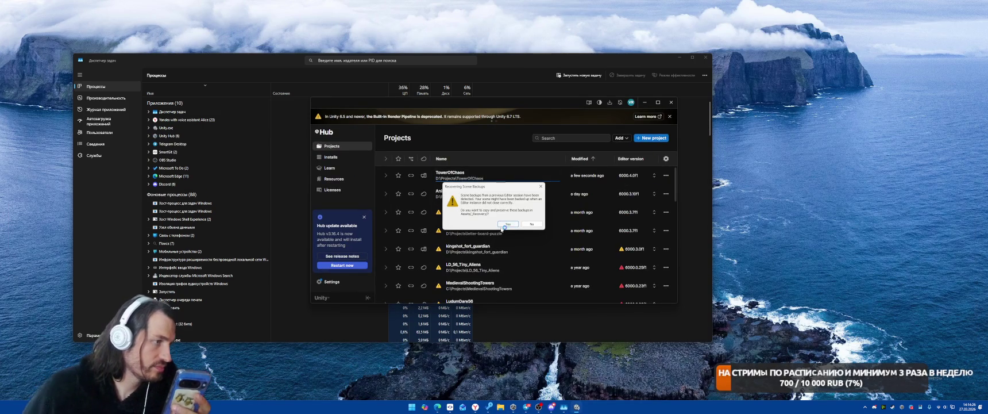
click(527, 225)
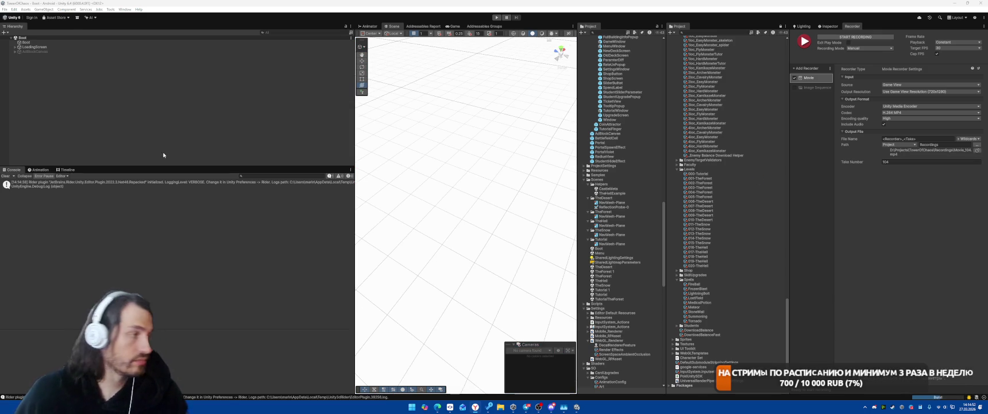
Open the Profiler window and turn on Deep Profile.
click(125, 10)
mouse_move(146, 107)
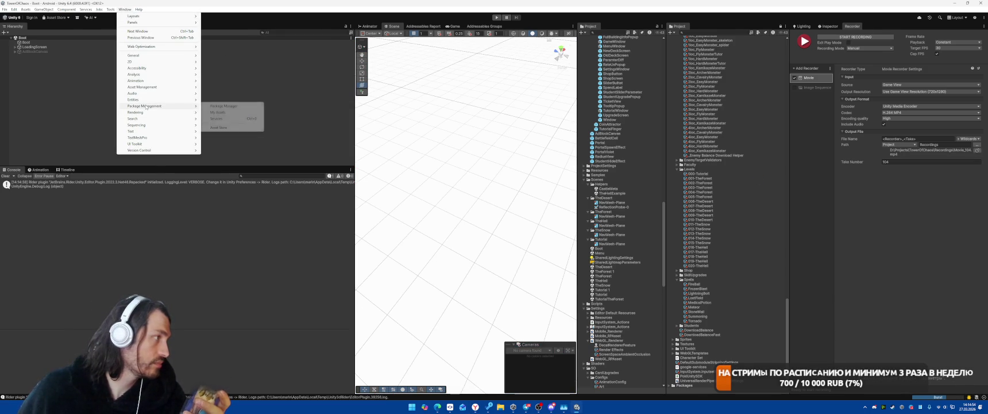
mouse_move(143, 74)
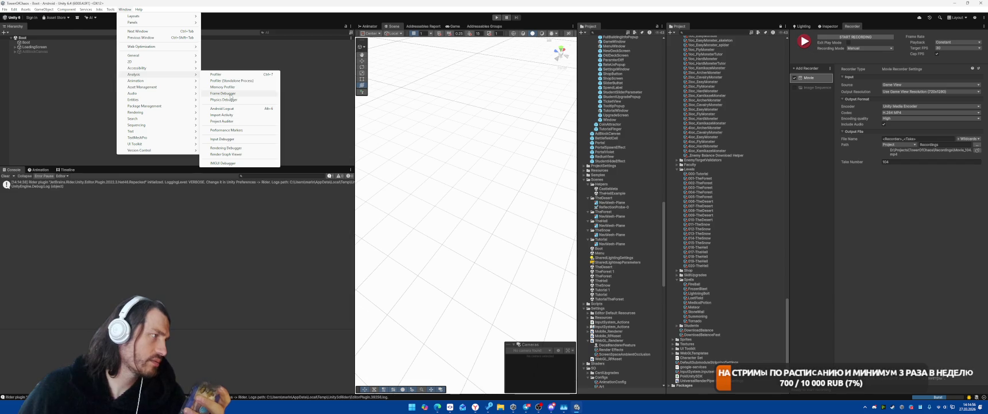
click(264, 75)
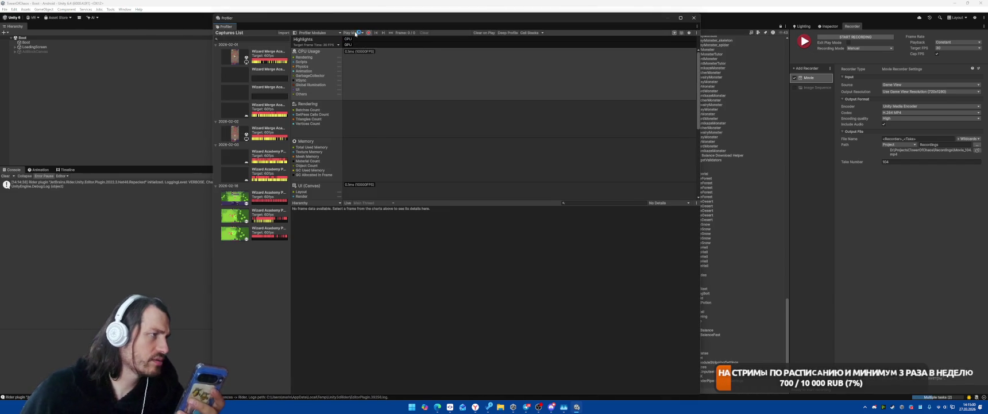
click(355, 33)
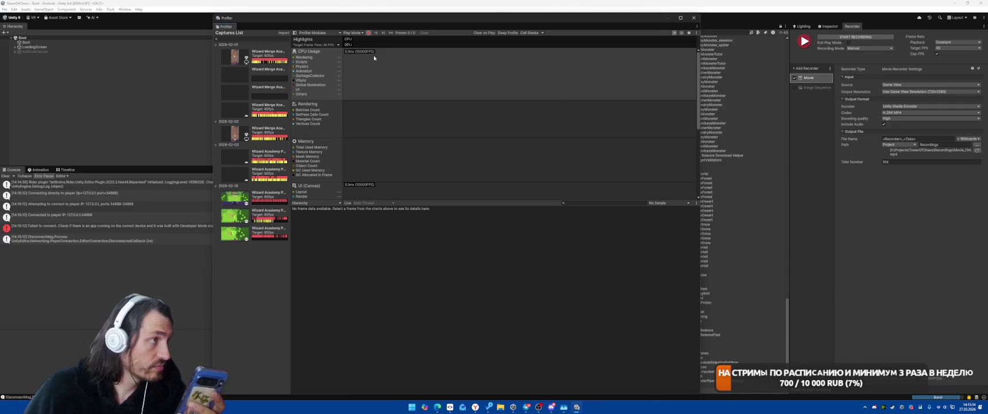
click(353, 32)
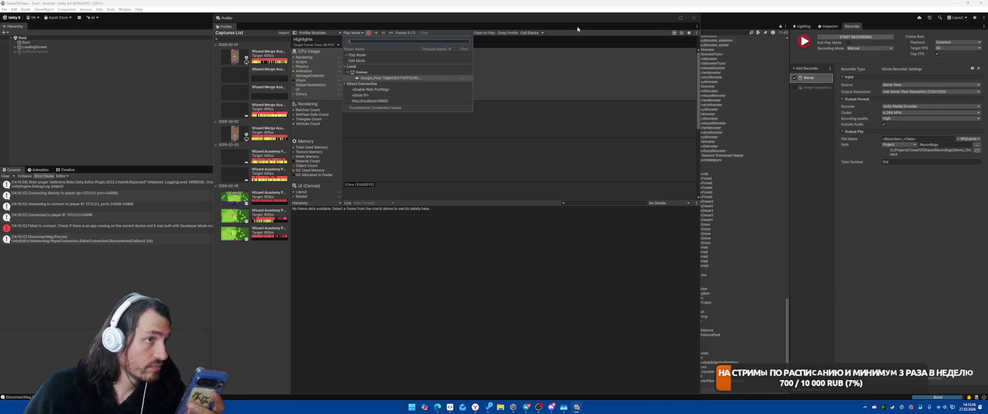
click(508, 33)
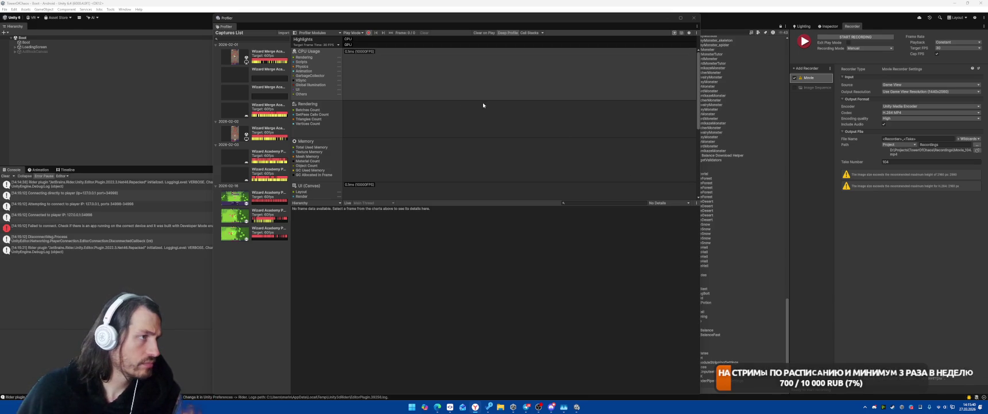
Try connecting the profiler to the Google Pixel, review the failure errors, and open Build Profiles.
click(353, 33)
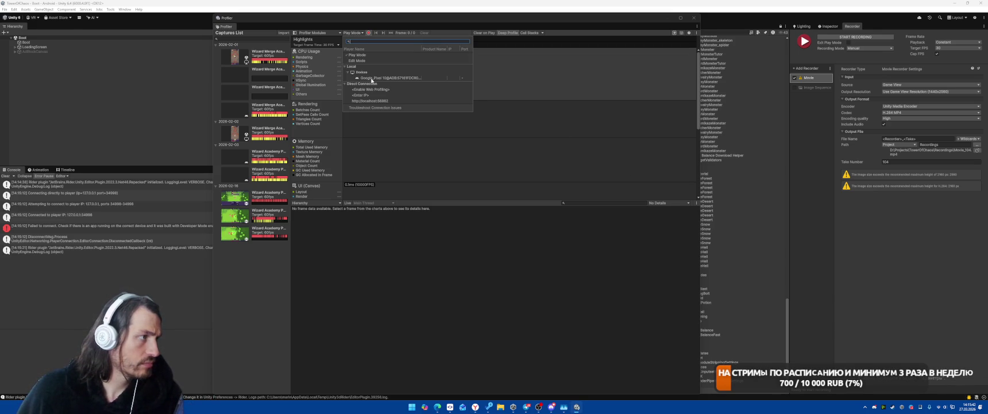
click(414, 78)
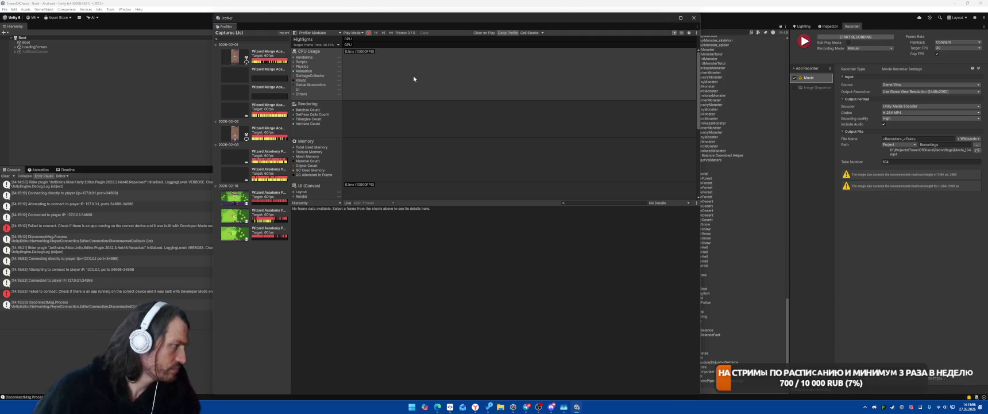
click(137, 229)
click(138, 291)
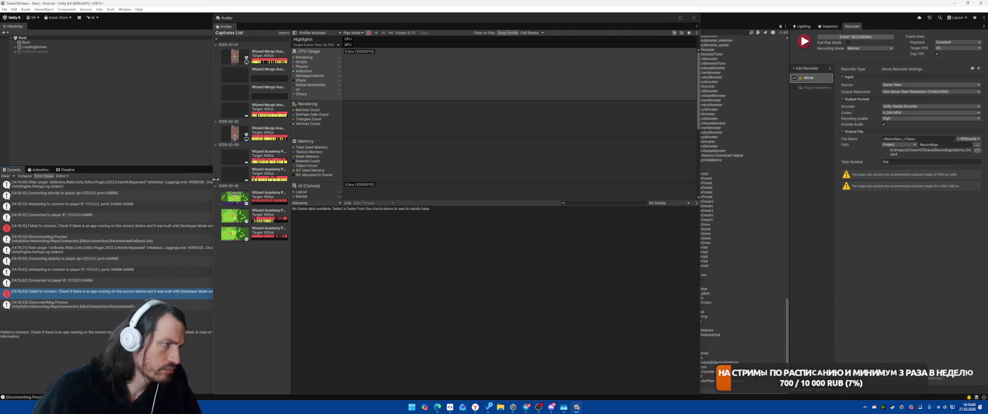
click(354, 32)
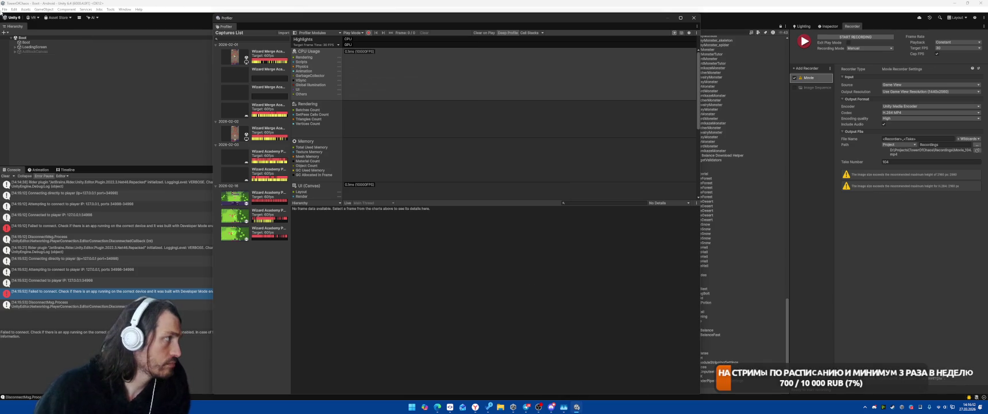
click(5, 9)
click(22, 81)
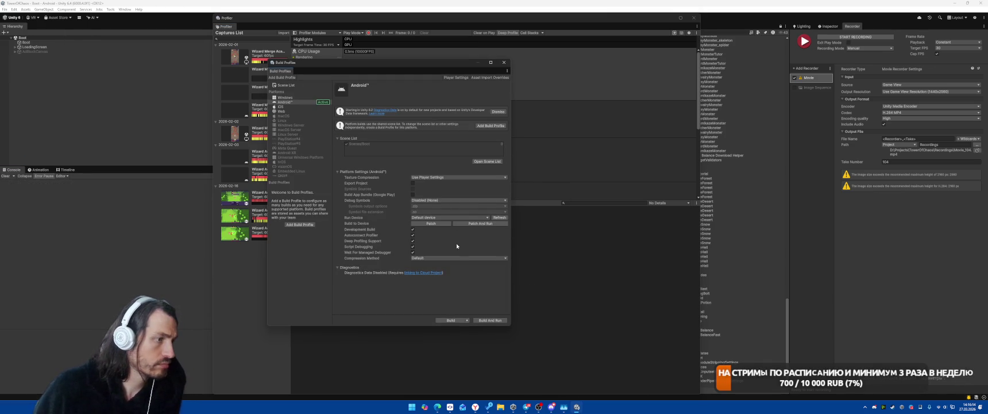
Set the Run Device to Google Pixel 10 and refresh the device list.
click(439, 217)
click(451, 236)
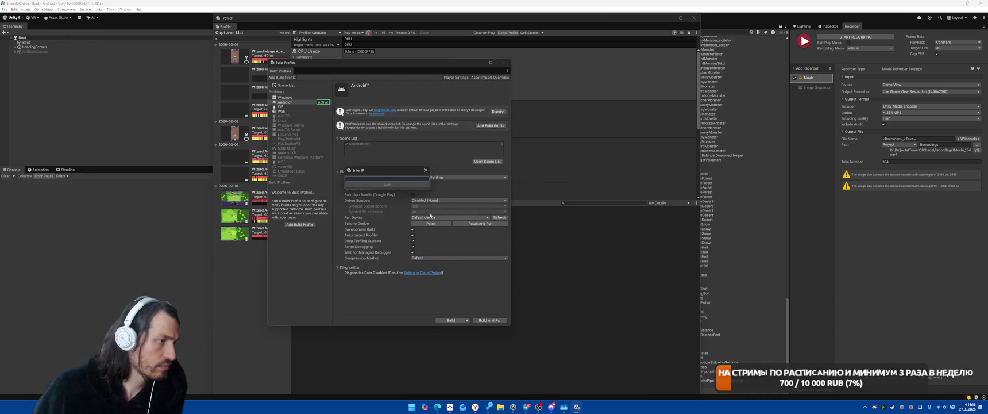
click(425, 170)
click(448, 217)
click(454, 228)
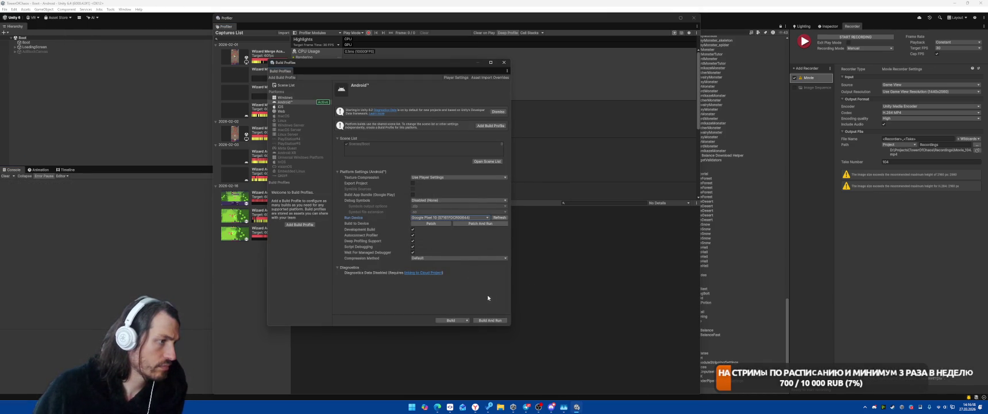
click(500, 217)
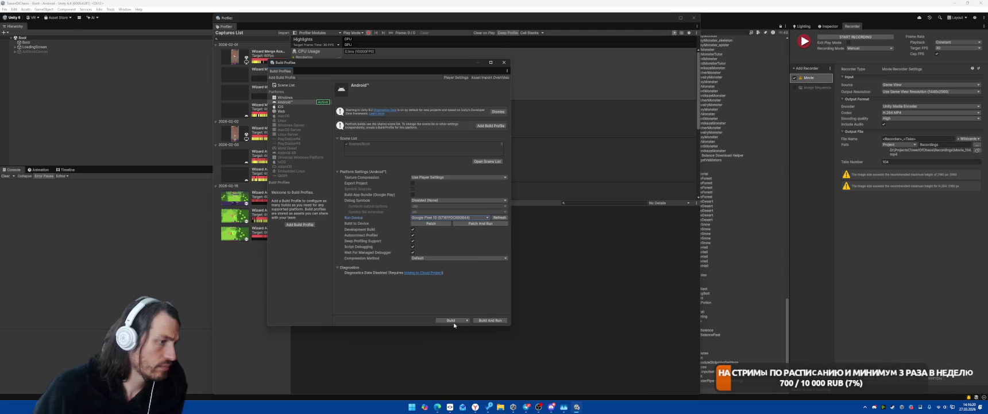
Close Build Profiles and select the 000-Tutorial level asset.
click(594, 304)
click(353, 33)
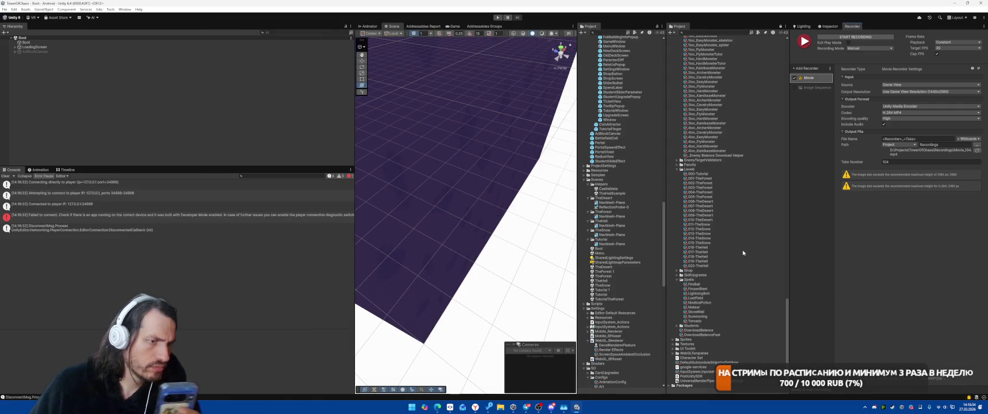
click(697, 174)
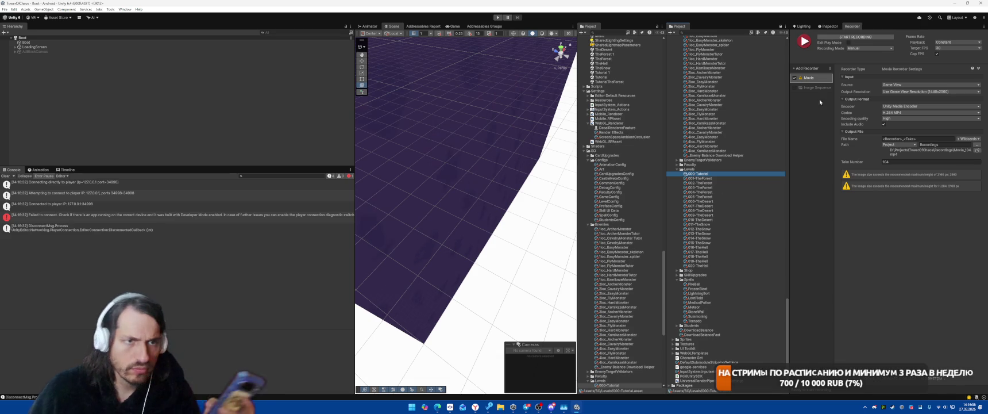
Check 000-Tutorial's TutorialTheForest scene name, then view the Boot object's settings.
click(828, 26)
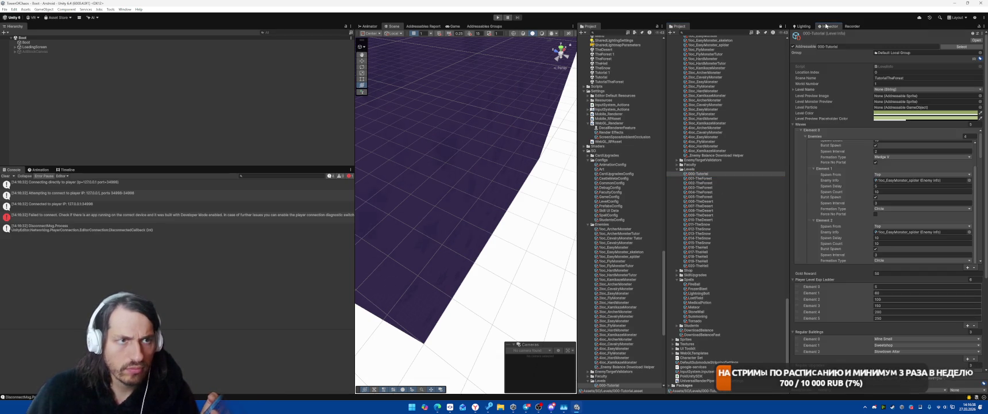
click(893, 77)
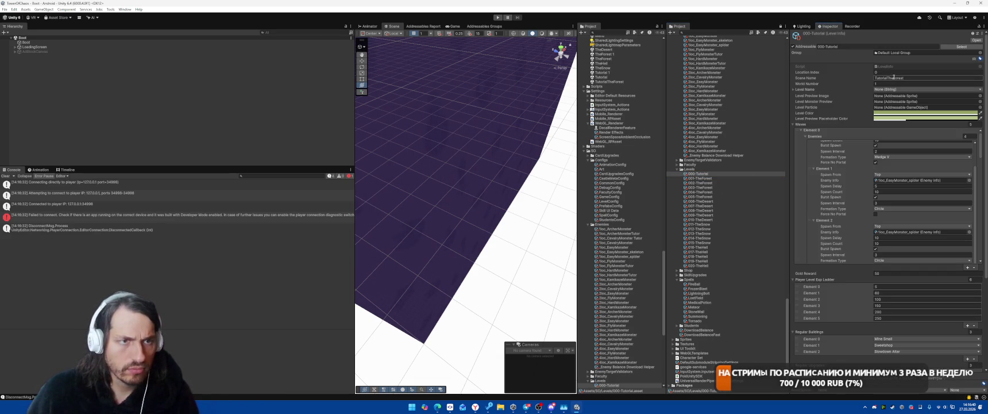
double_click(894, 77)
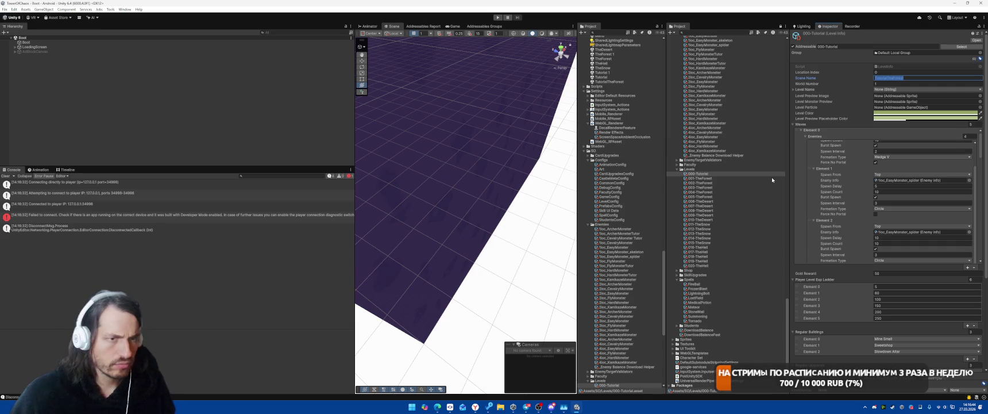
click(184, 42)
click(110, 9)
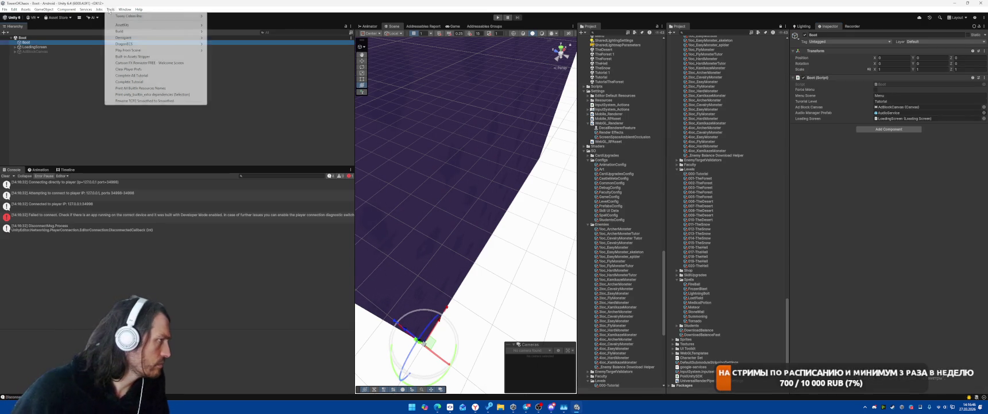
Run Tools > Clear Player Prefs, start Play mode, and clear the Console.
click(132, 69)
click(5, 175)
key(ctrl+p)
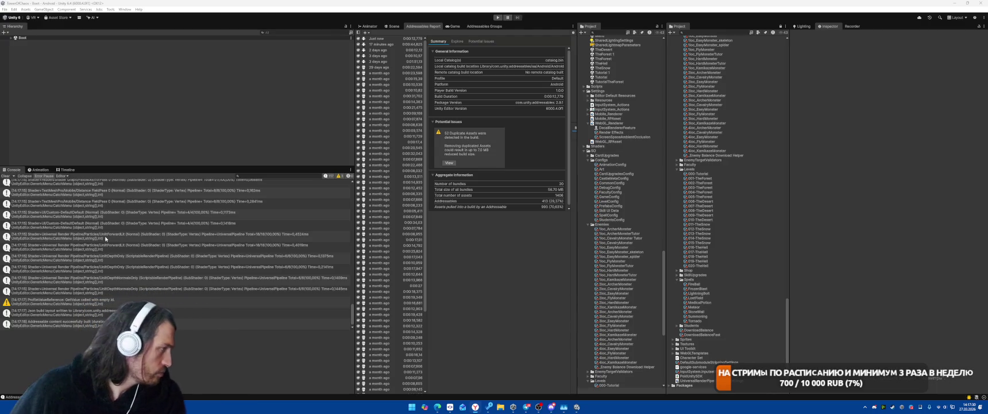
click(6, 182)
click(6, 176)
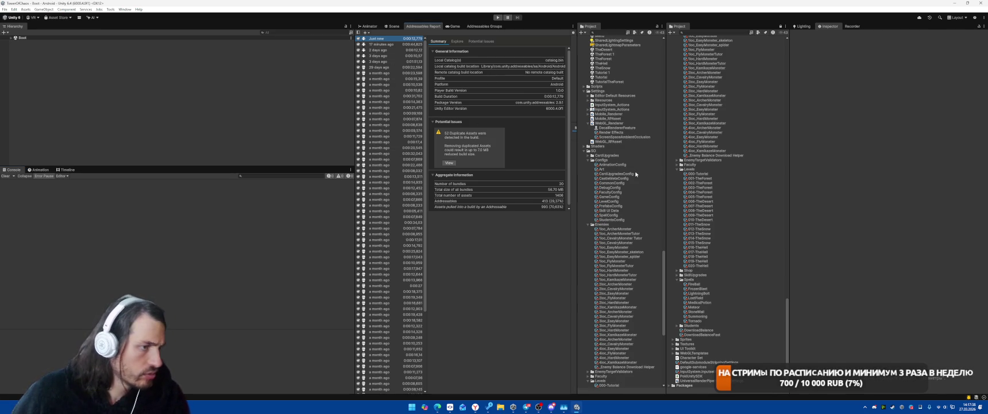
Expand Boot and inspect its script's Tutorial Level value.
click(22, 37)
click(11, 37)
click(26, 42)
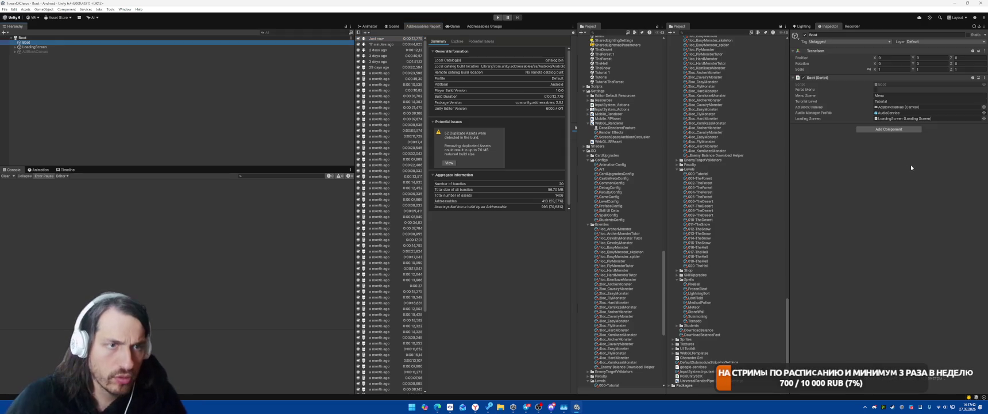
click(888, 102)
click(888, 102)
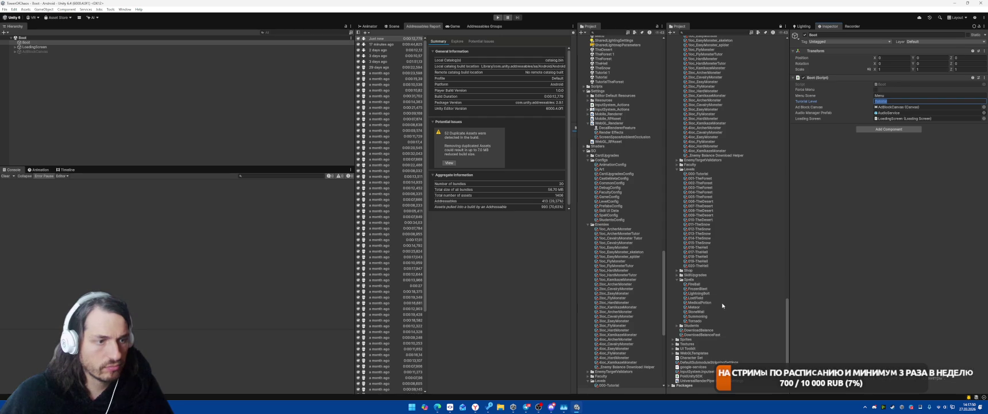
scroll(717, 287, up, 10)
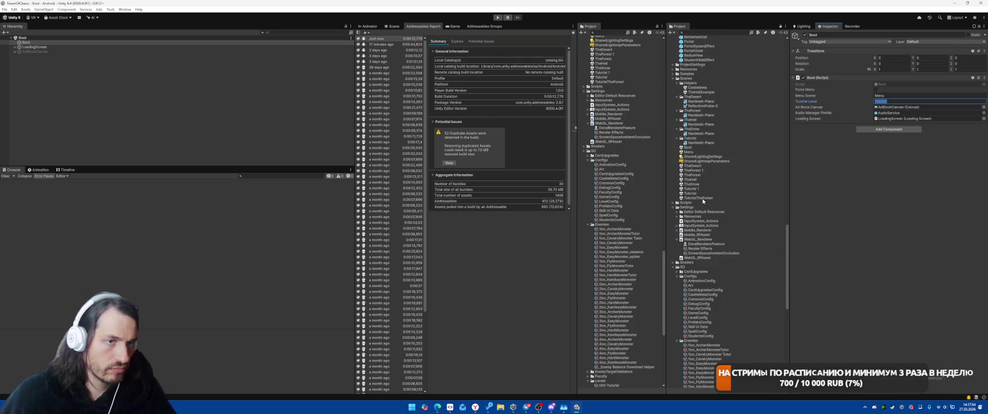
Compare the TutorialTheForest and Tutorial scene assets in the Project panel.
click(699, 198)
click(699, 194)
click(699, 197)
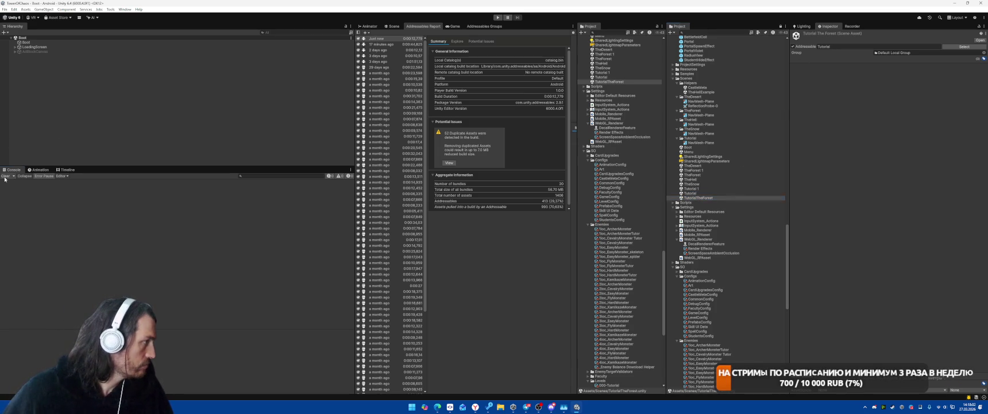
click(22, 37)
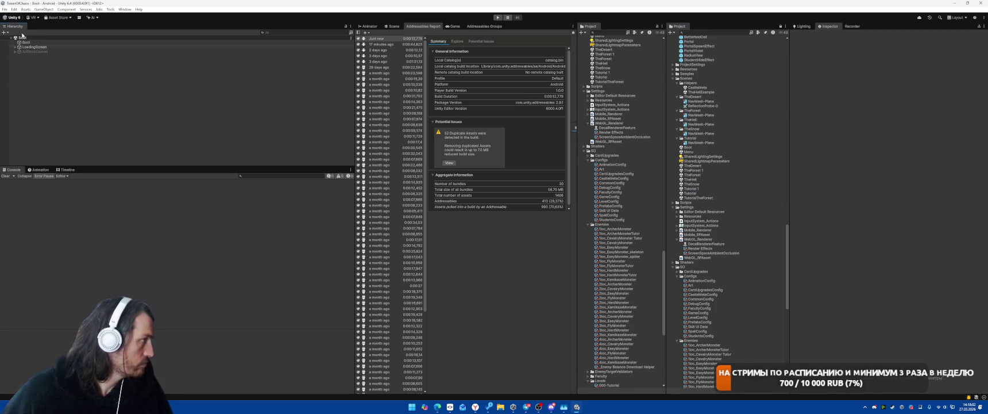
Test-run the game in Play mode, stop it, and open Build Profiles.
click(496, 19)
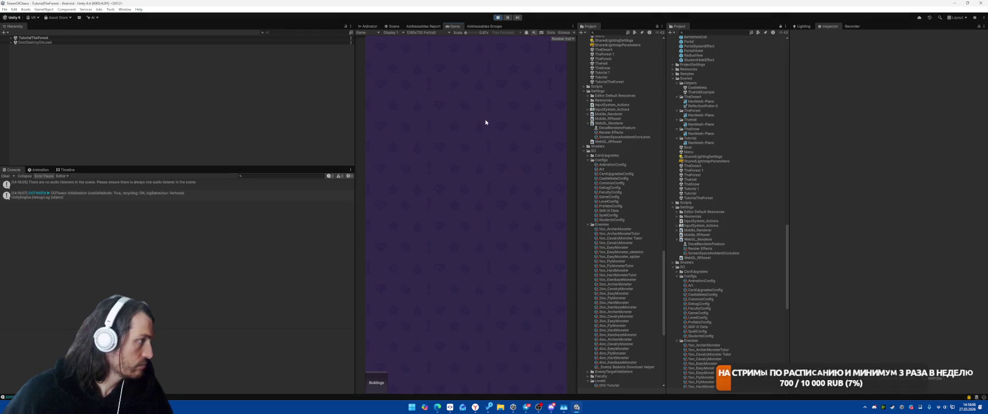
click(497, 19)
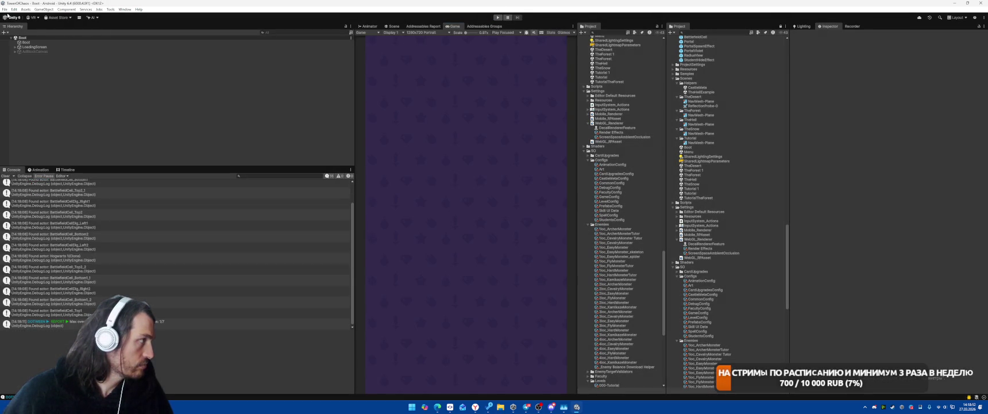
click(5, 9)
click(23, 81)
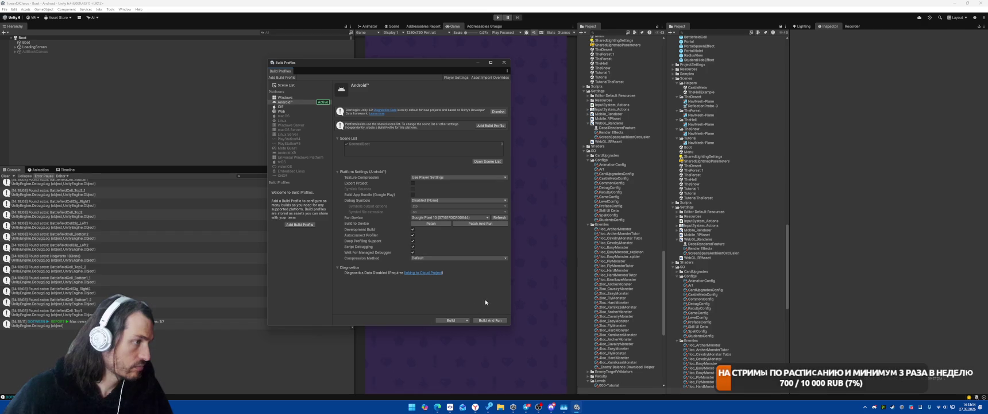
Keep Debug Symbols Disabled and Build And Run, overwriting the existing APK.
click(459, 200)
click(496, 275)
click(485, 321)
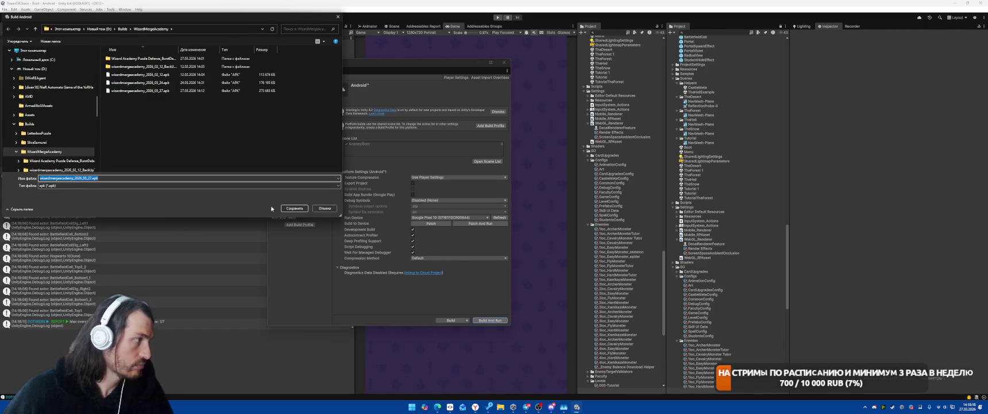
click(504, 205)
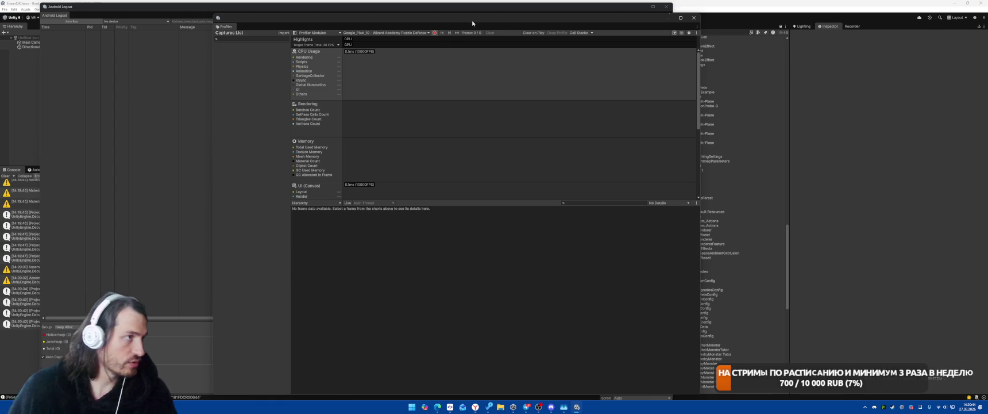
key(super+Up)
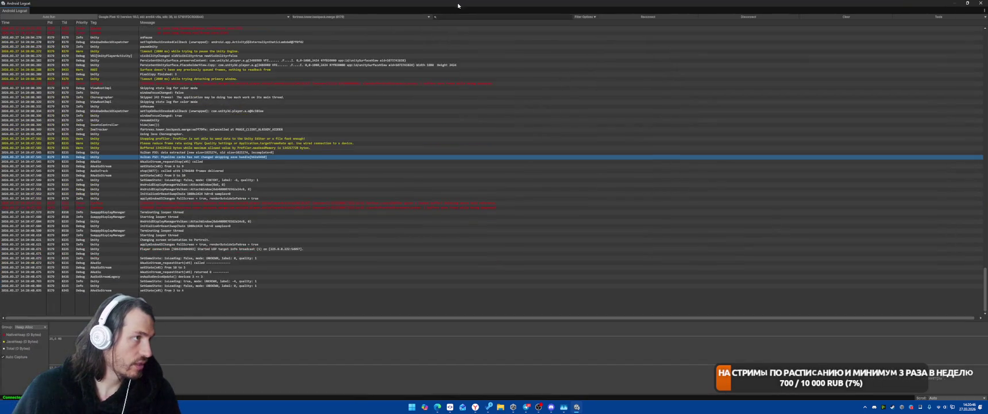
key(super+Down)
click(494, 20)
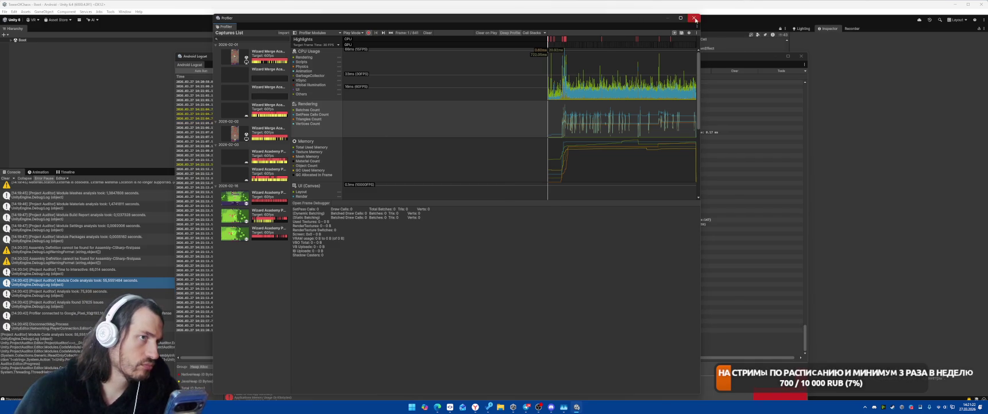
Close the Profiler and Build And Run the Android APK, overwriting the existing APK file.
click(694, 18)
click(497, 318)
click(296, 211)
click(510, 203)
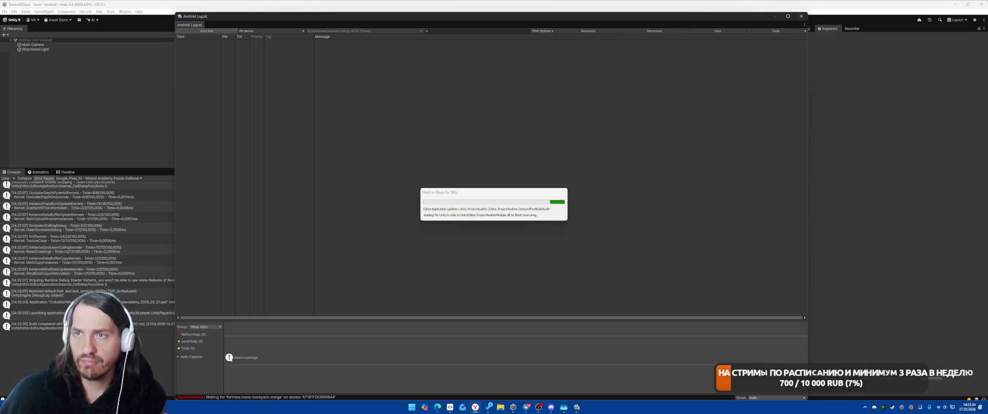
After the build deploys, switch to the browser showing the Twitch stream.
key(alt+Tab)
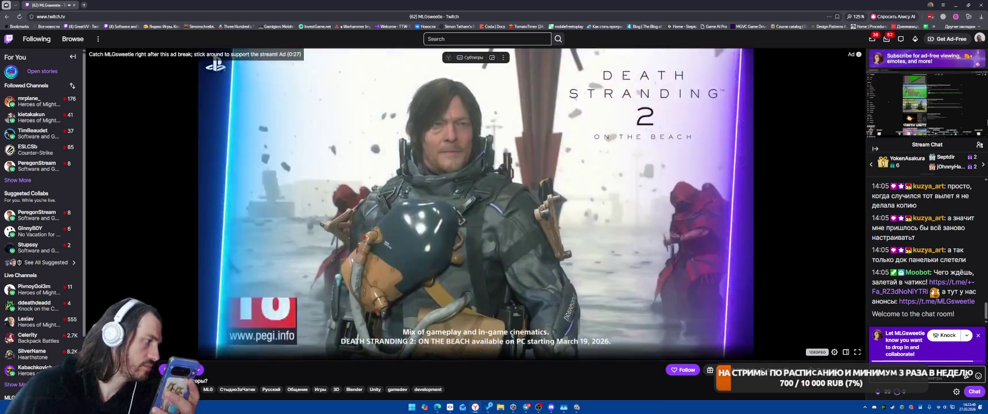
Go back from Twitch to the Unity editor's Android Logcat window via the taskbar.
mouse_move(576, 412)
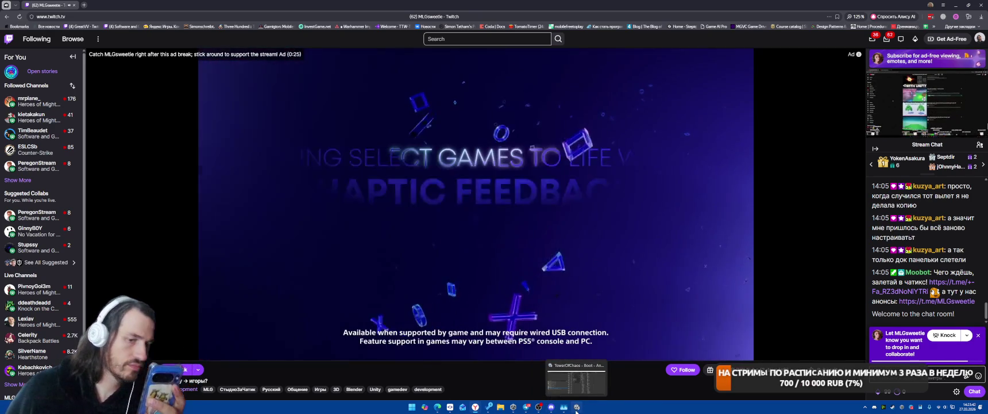
click(576, 412)
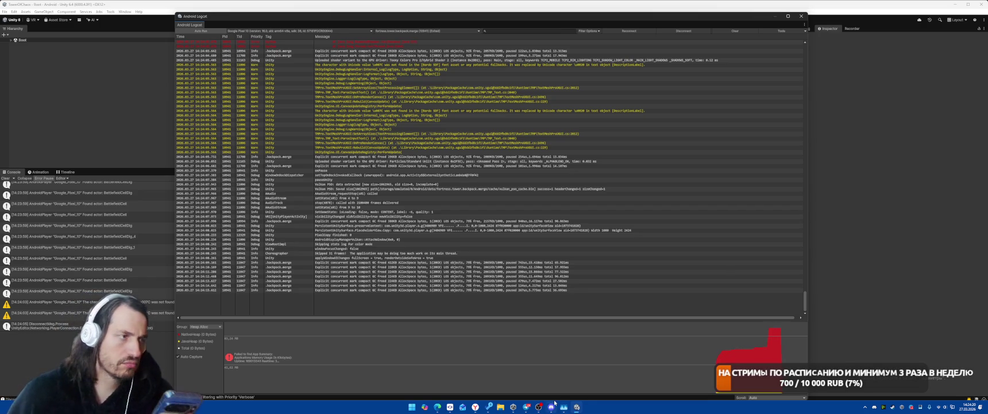
Close Android Logcat, clear the Profiler's captured frames, and close the Profiler.
mouse_move(554, 403)
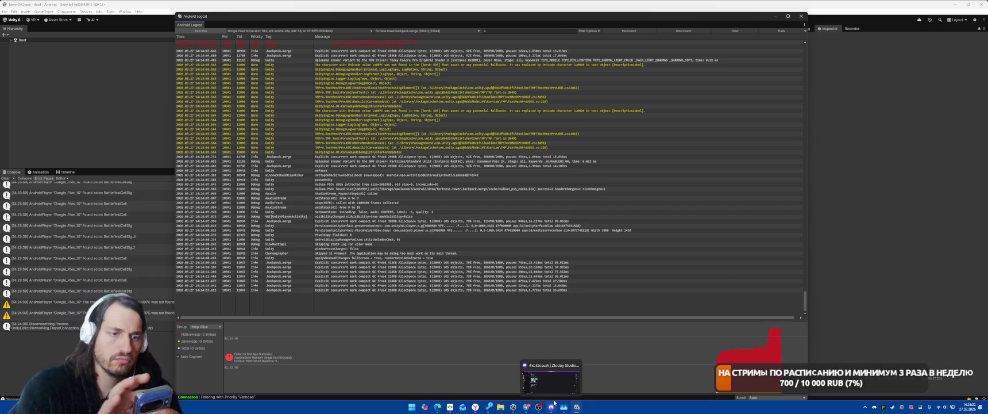
click(802, 17)
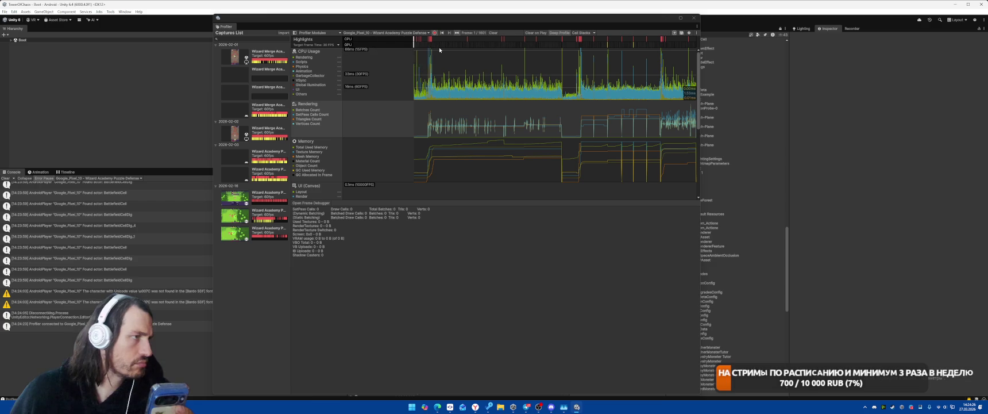
click(493, 33)
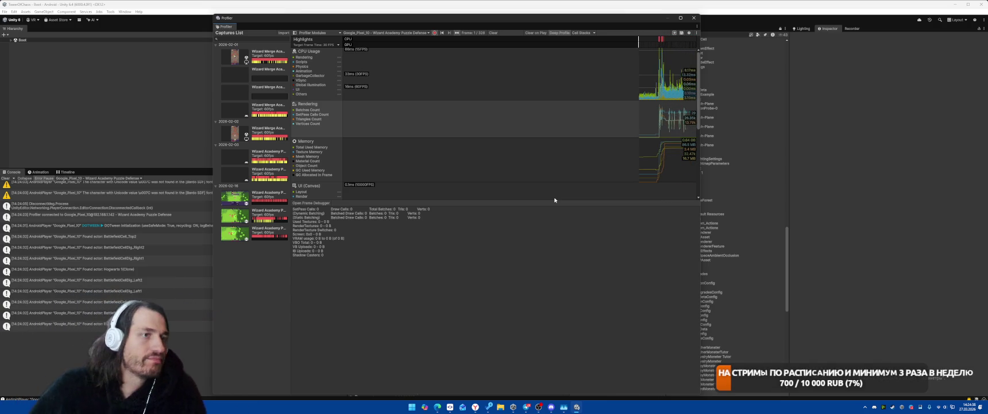
click(694, 18)
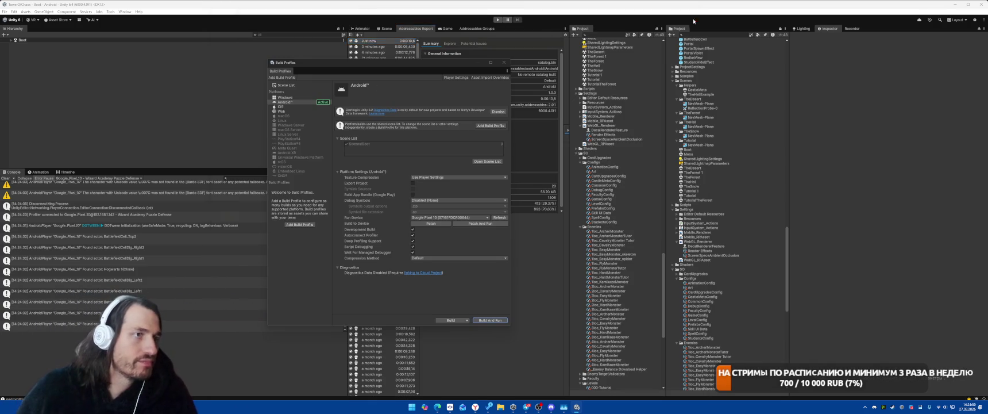
Close Build Profiles and make the old Tutorial scene no longer addressable.
click(504, 62)
click(698, 196)
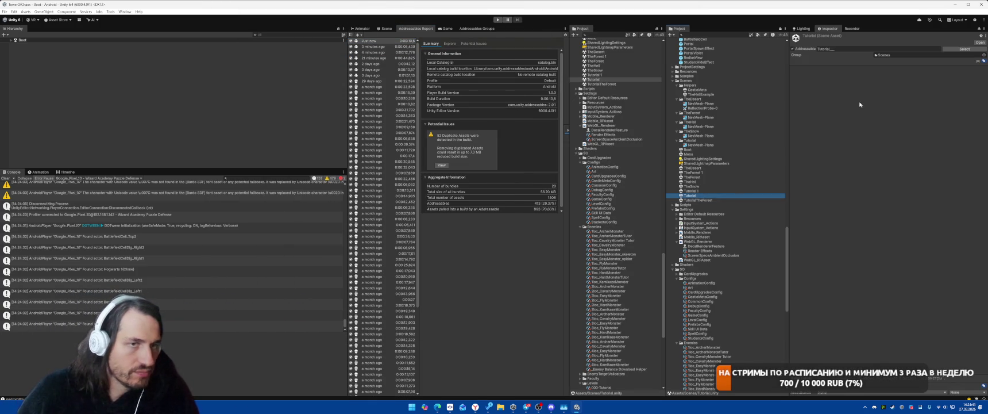
click(793, 49)
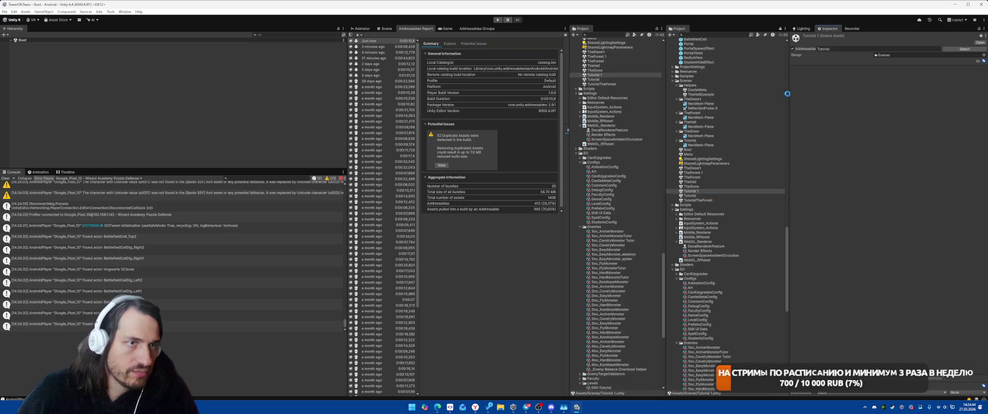
Move TutorialTheForest's Tutorial addressable entry into the Scenes group.
click(701, 200)
click(965, 49)
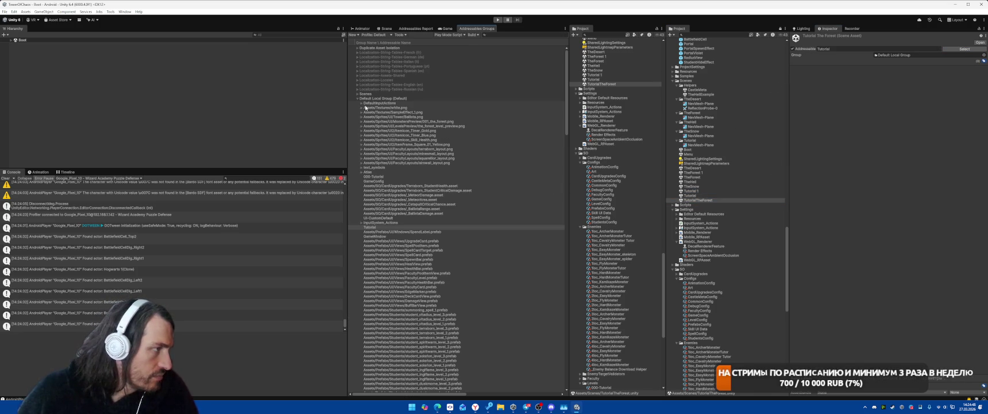
drag(369, 227, 370, 95)
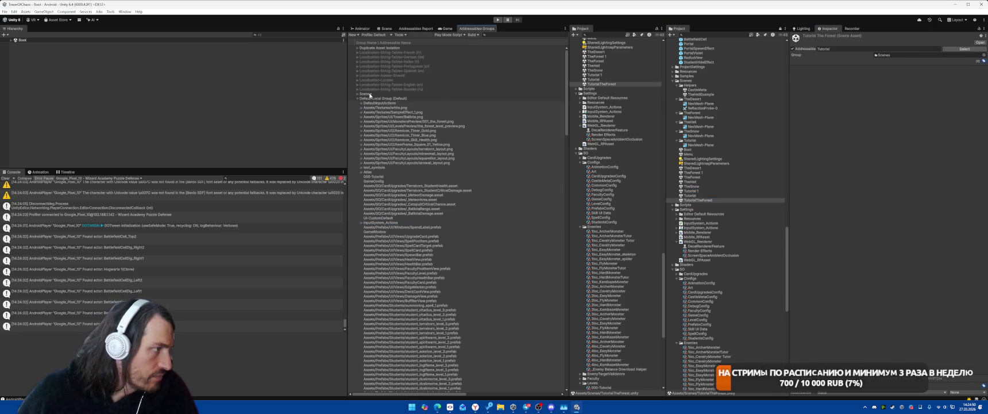
click(358, 94)
Locate the TheForest 1 scene in Addressables and the Project panel, and open it.
click(373, 116)
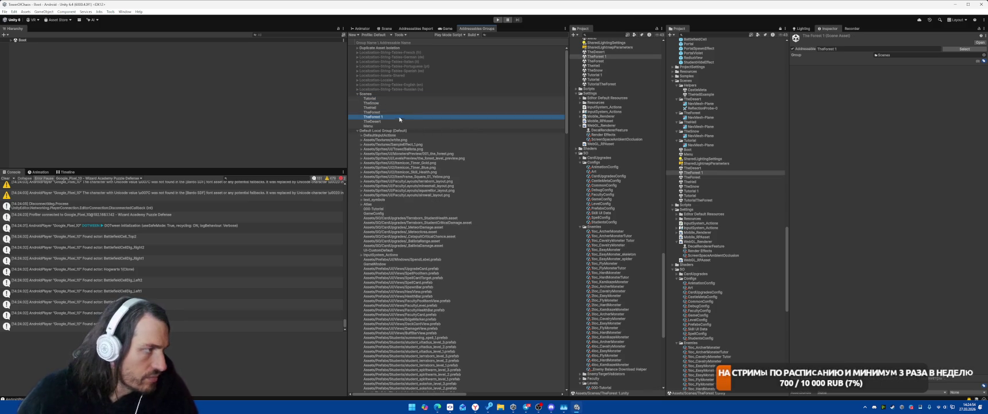
click(704, 172)
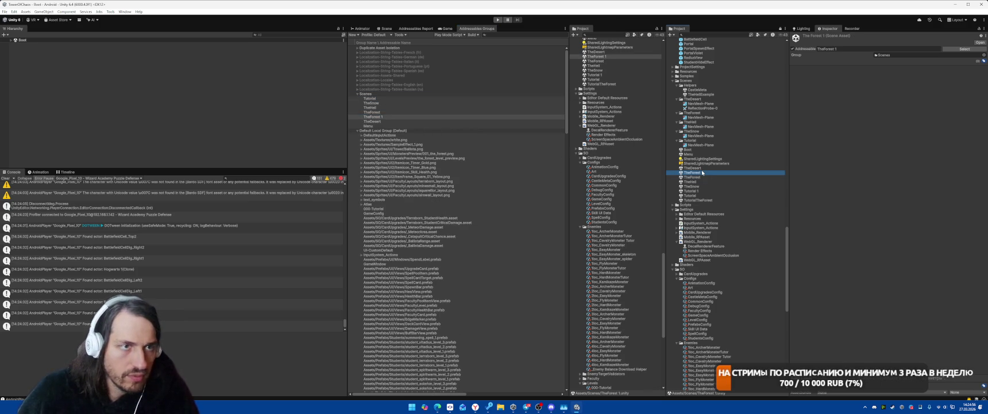
click(704, 177)
click(393, 112)
click(696, 172)
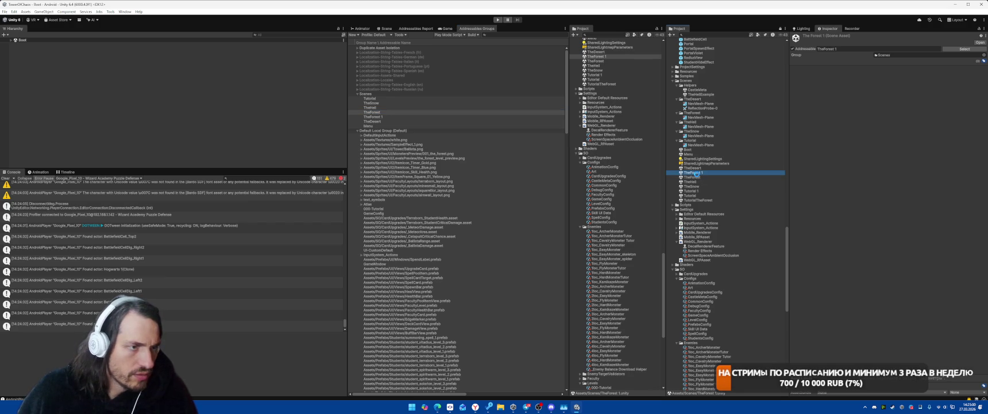
double_click(696, 172)
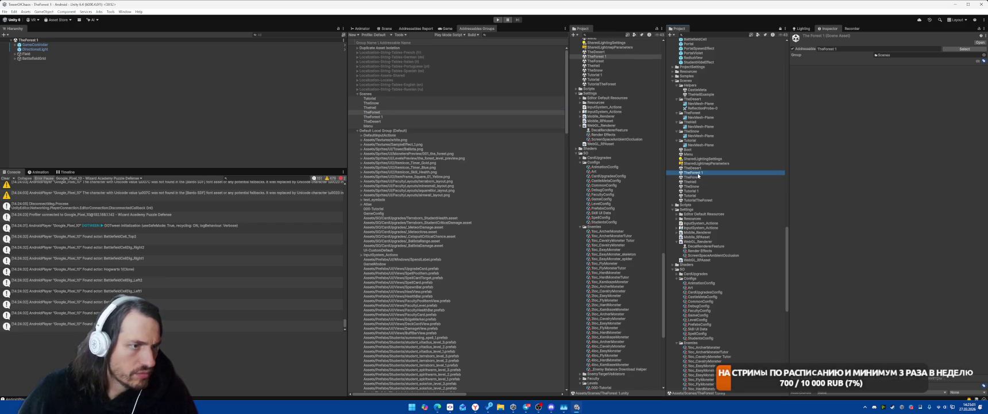
Frame the BattlefieldGrid in the Scene view to inspect the forest, then open the TheForest scene.
click(385, 28)
mouse_move(523, 179)
mouse_down()
mouse_move(437, 221)
mouse_move(426, 267)
mouse_move(388, 249)
mouse_up()
click(49, 59)
key(f)
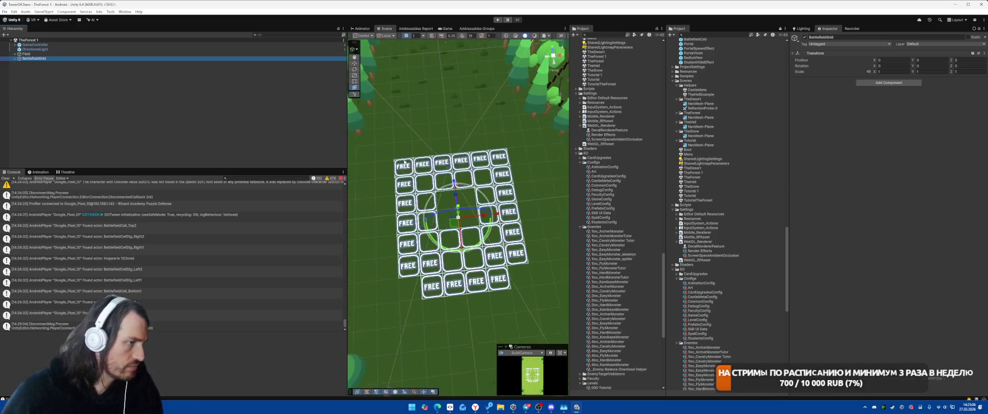
mouse_move(437, 219)
mouse_down()
mouse_move(450, 144)
mouse_move(460, 149)
mouse_up()
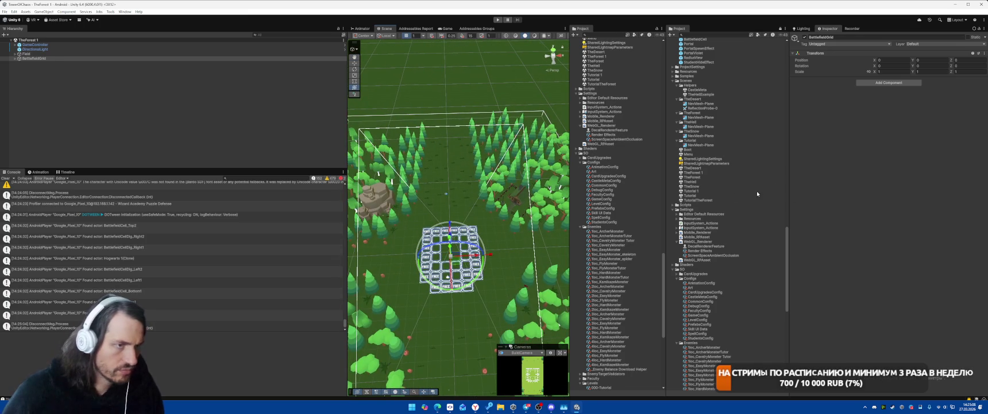
click(699, 177)
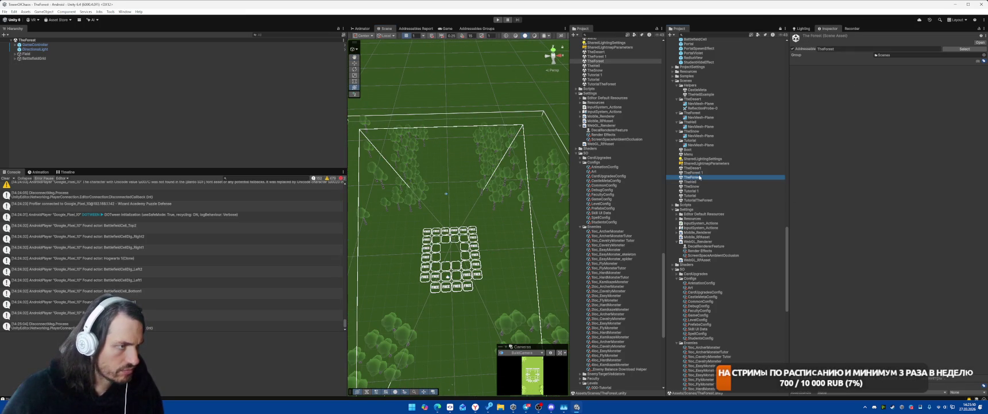
double_click(700, 177)
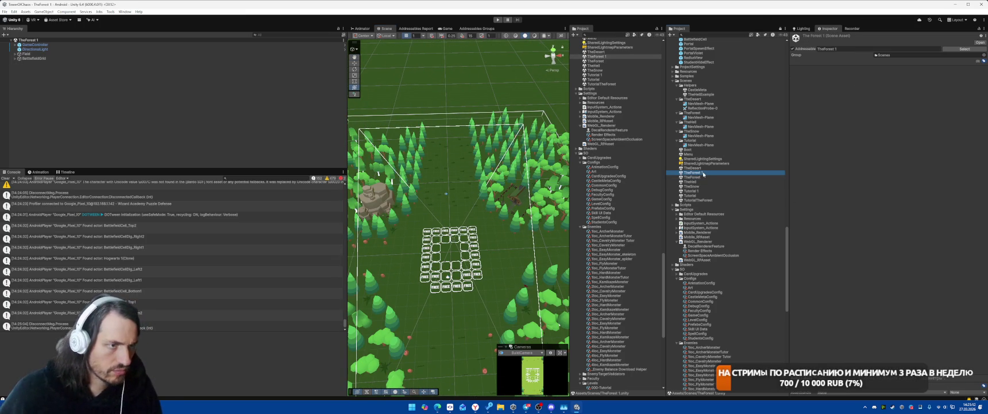
Rename TheForest to 'TheForest Old' and TheForest 1 to 'TheForest', then edit TheForest's addressable address.
click(791, 185)
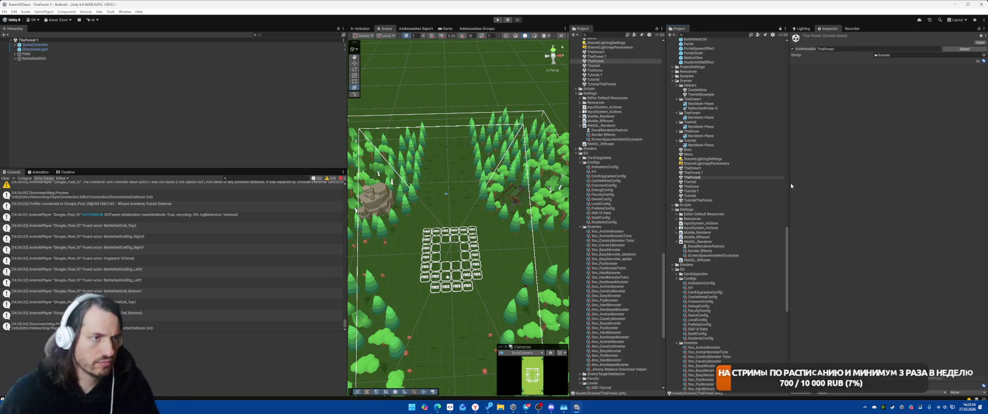
click(724, 177)
text(_Old)
key(Return)
key(Up)
key(F2)
key(BackSpace)
key(BackSpace)
key(Return)
click(687, 172)
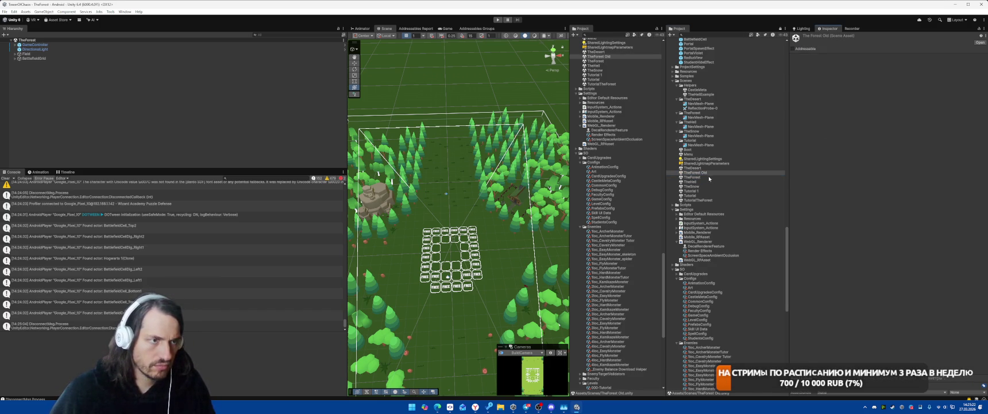
key(Down)
click(851, 49)
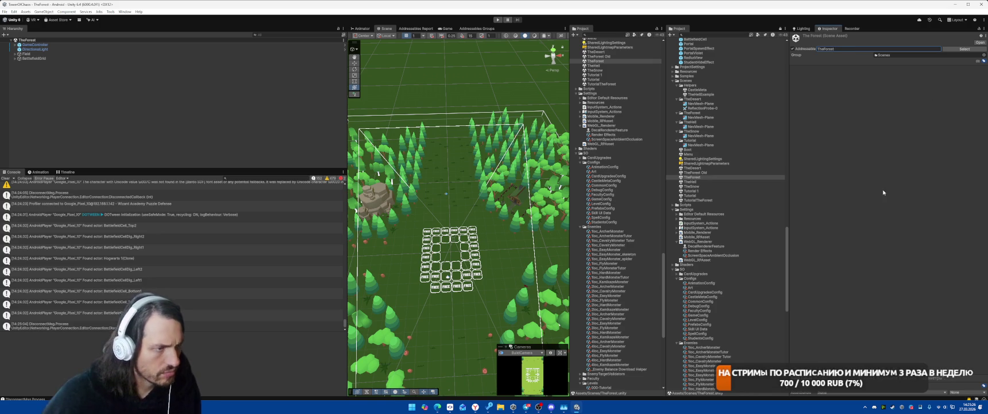
Select forest level data 001 through 005 to edit their shared scene name.
scroll(618, 290, down, 3)
click(608, 327)
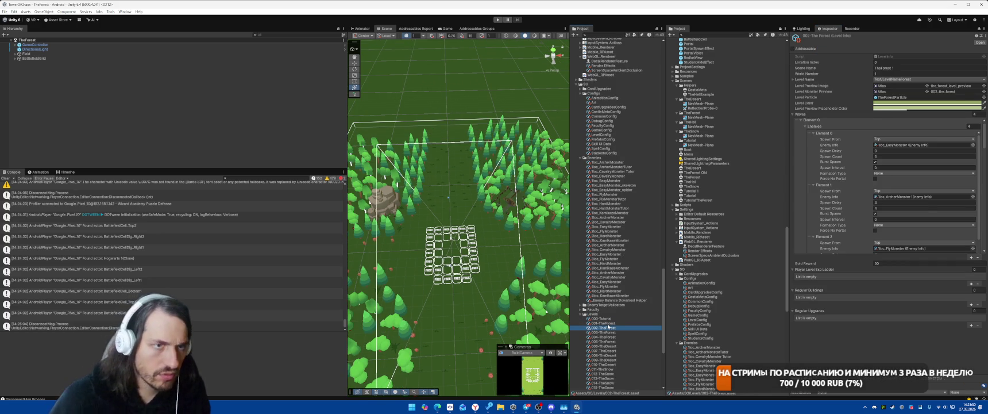
click(609, 364)
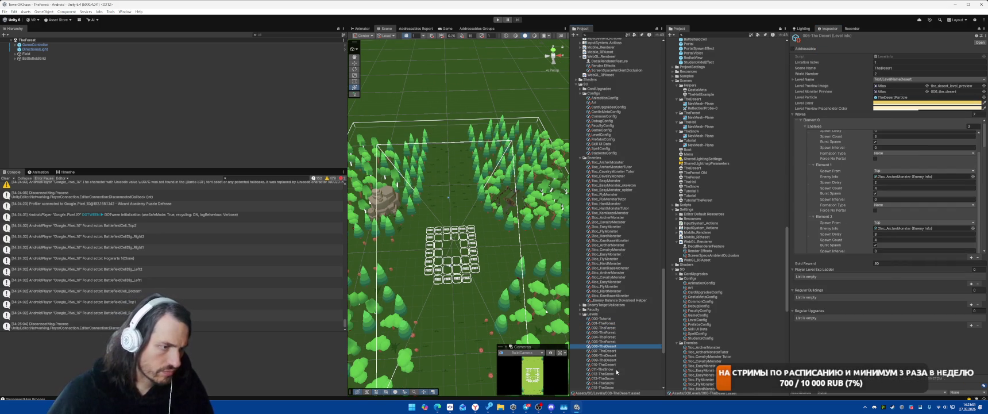
shift+click(619, 324)
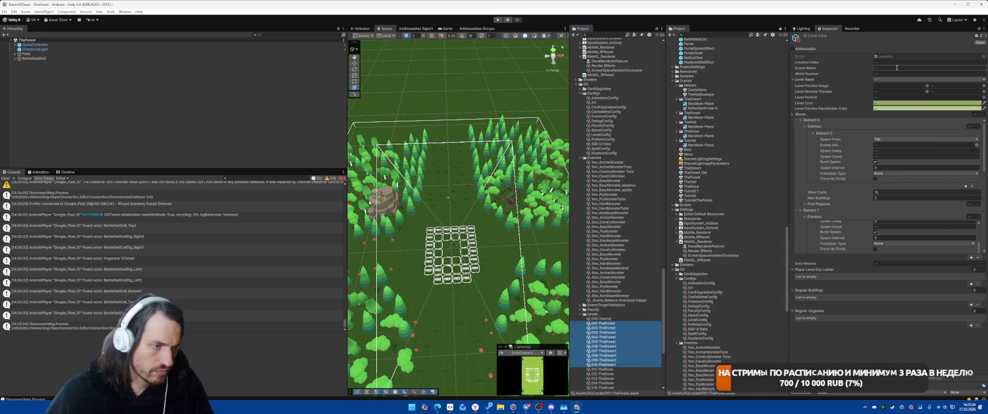
click(614, 365)
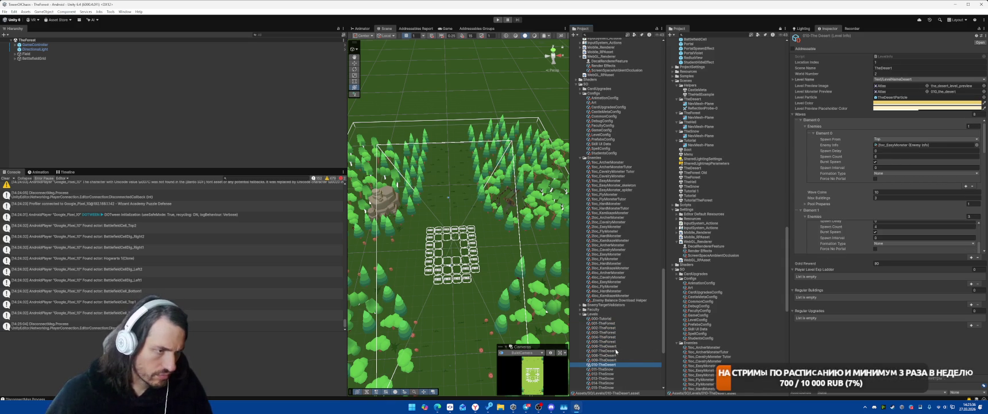
click(652, 341)
shift+click(616, 325)
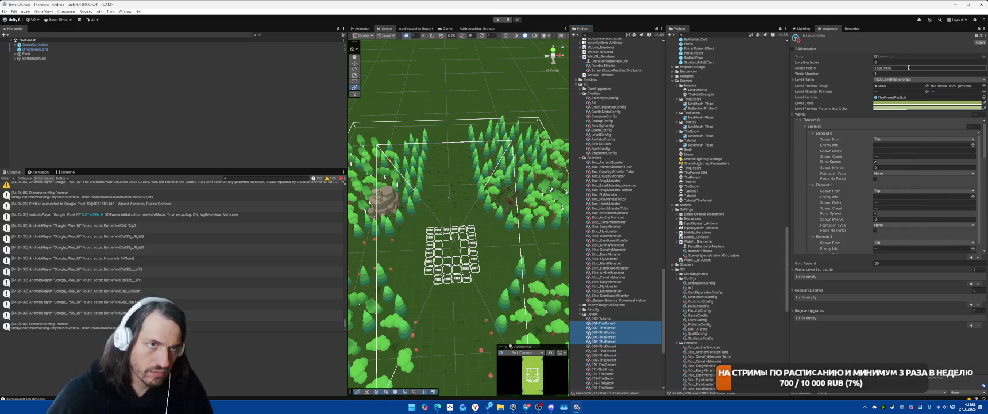
click(922, 69)
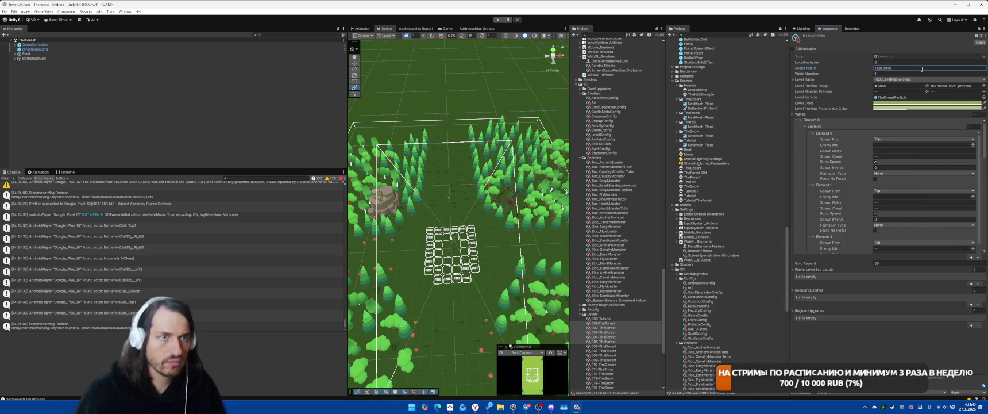
Delete 'TheForest' from the 000-Tutorial level's Scene Name so it reads Tutorial.
click(611, 318)
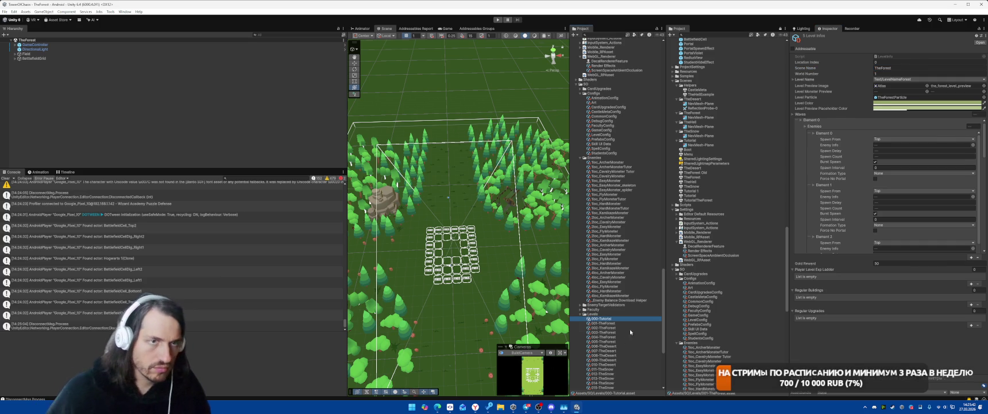
drag(888, 80, 924, 81)
key(BackSpace)
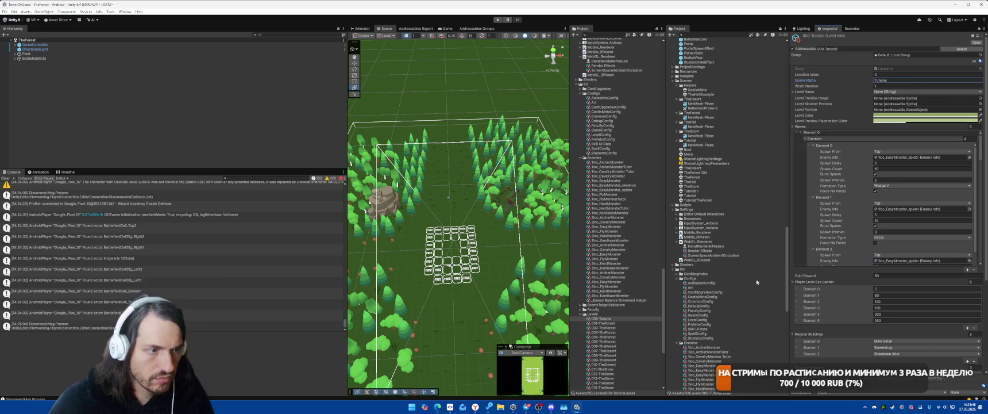
scroll(740, 267, down, 3)
scroll(740, 269, up, 4)
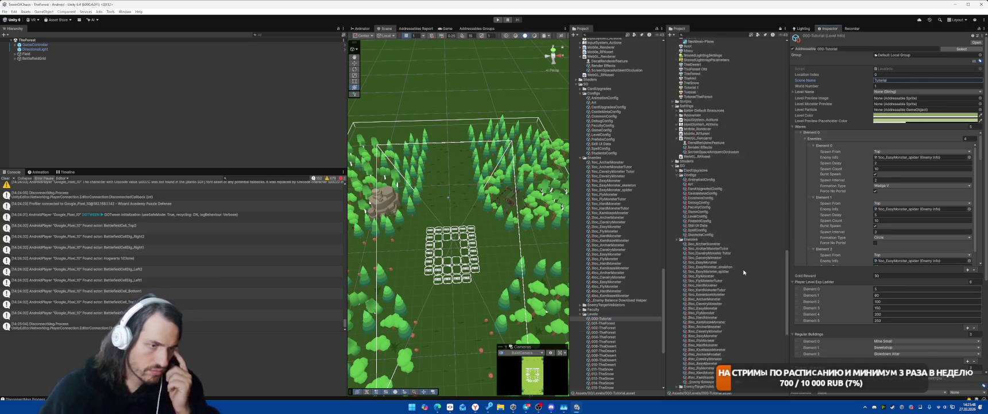
click(722, 230)
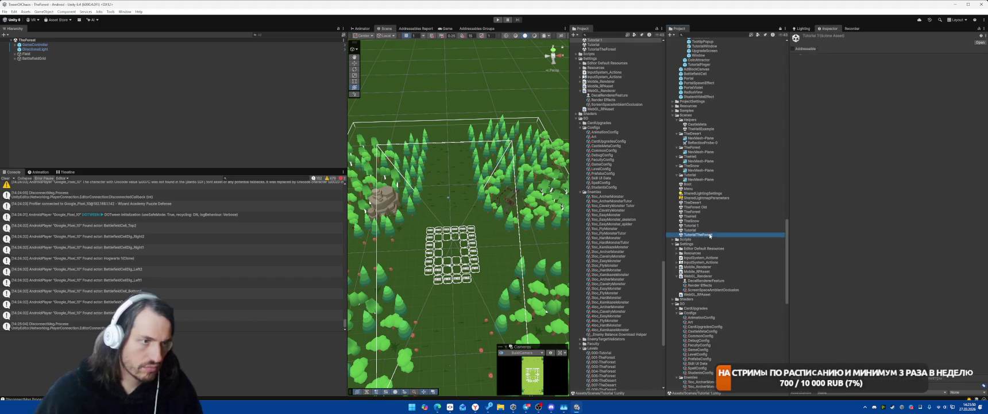
Rename Tutorial 1 to OldTutorialForest, Tutorial to OldTutorial, and TutorialTheForest to Tutorial.
key(Up)
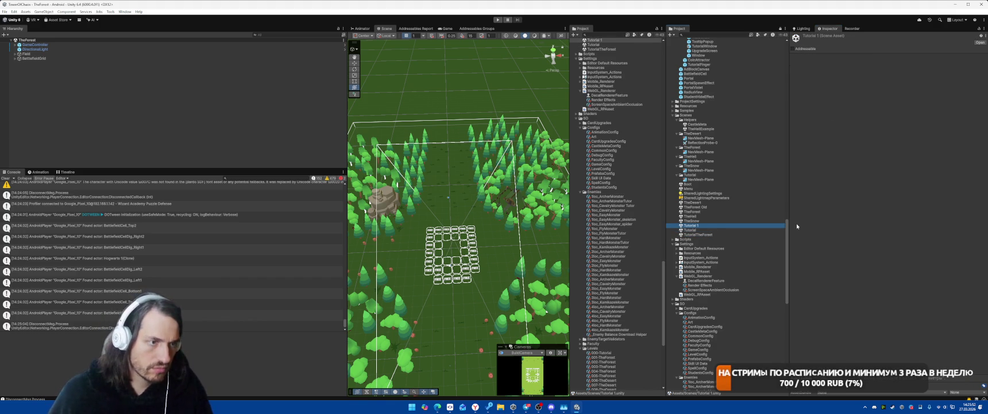
key(F2)
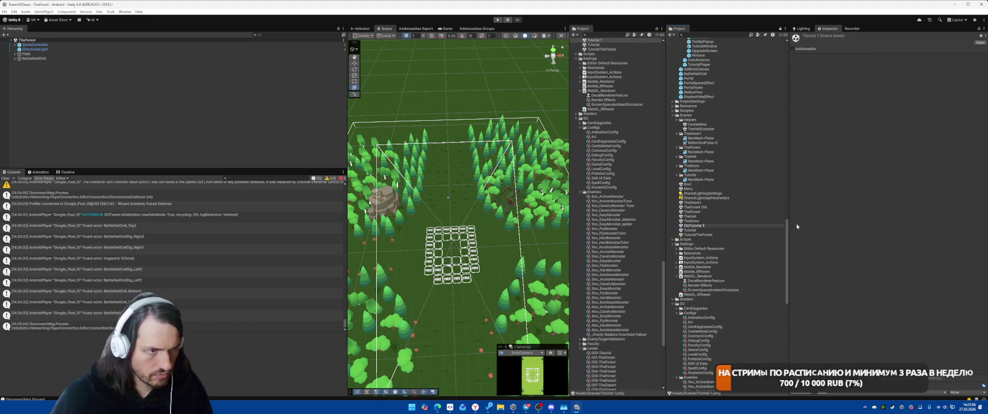
key(Return)
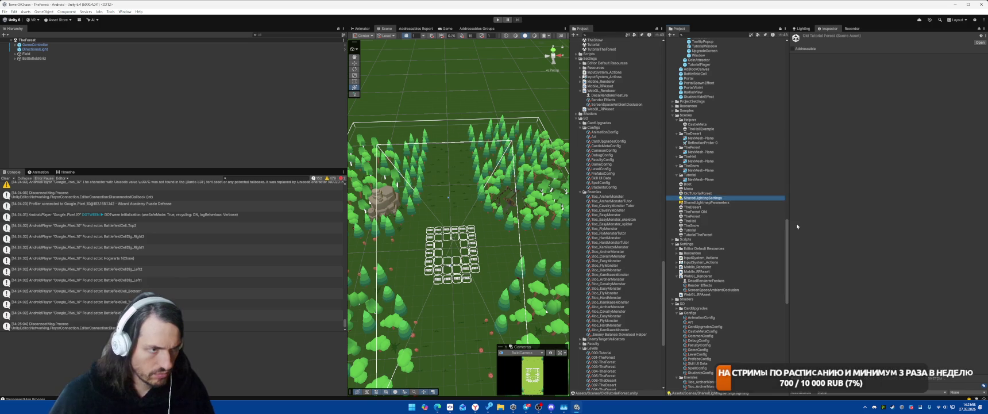
key(Down)
key(Down)
key(Down)
text(Old)
key(Return)
key(Down)
key(Down)
key(Down)
key(Down)
key(Down)
key(Down)
key(F2)
key(BackSpace)
key(BackSpace)
key(Return)
click(477, 28)
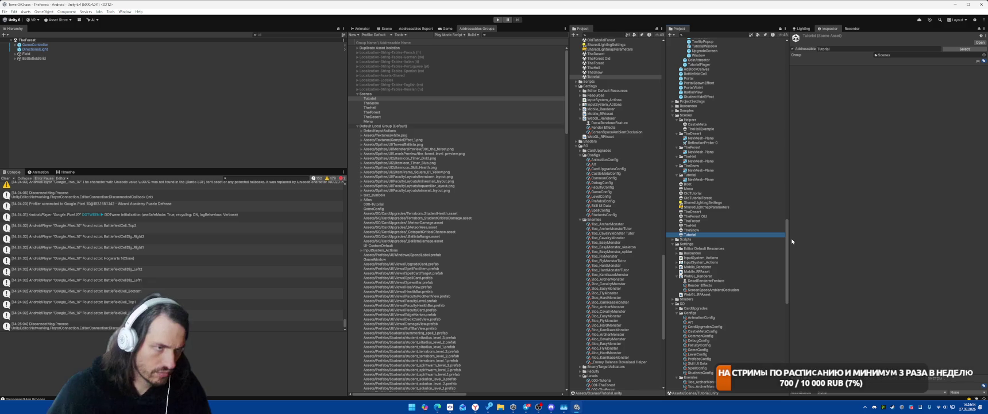
Run a New Build with the Default Build Script from the Addressables Groups Build menu.
click(546, 408)
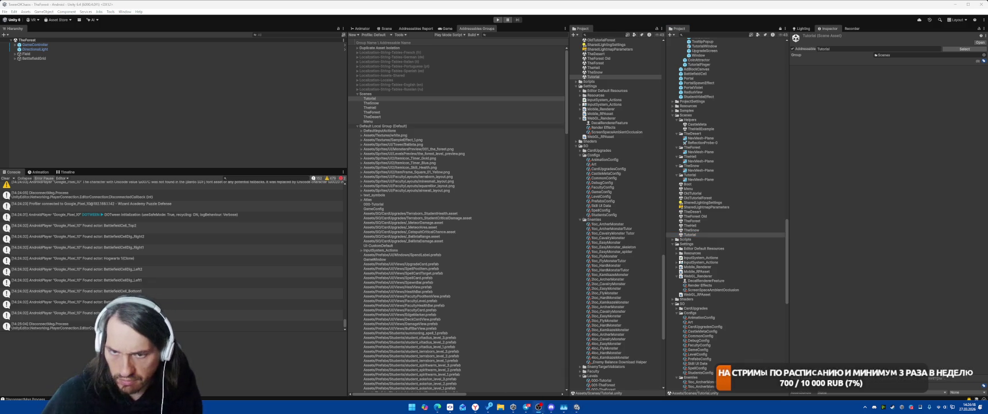
key(alt+Tab)
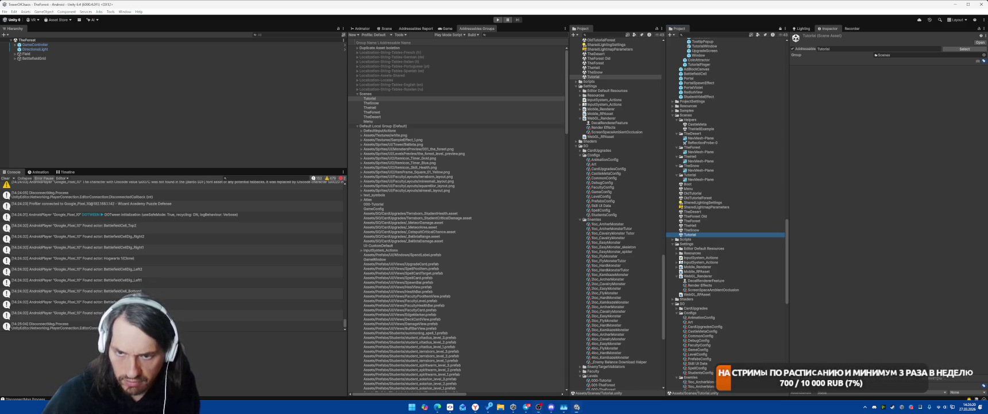
scroll(765, 178, down, 3)
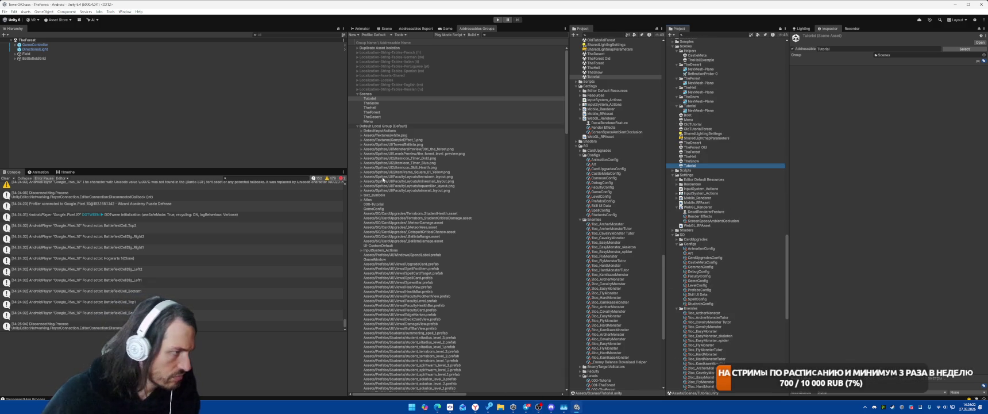
scroll(405, 182, down, 10)
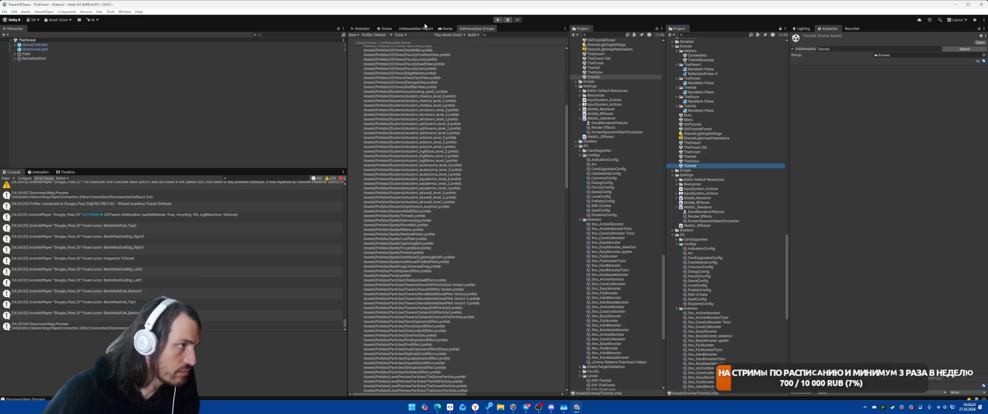
click(472, 34)
mouse_move(488, 40)
click(555, 41)
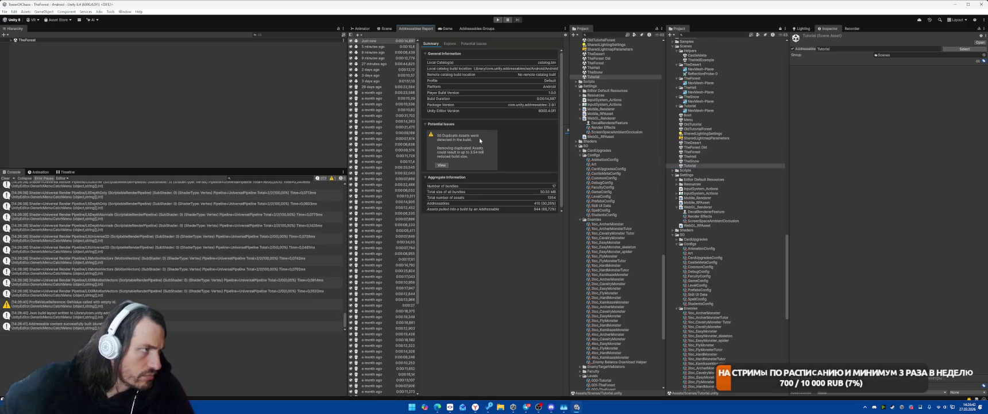
Compare the latest Addressables build summary with the 5, 8 and 9 minutes ago builds, then bring up Window > Analysis.
click(398, 42)
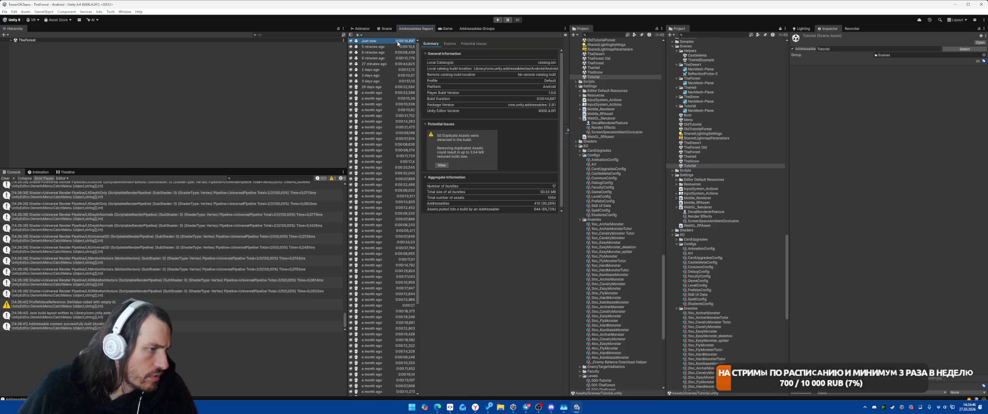
click(386, 48)
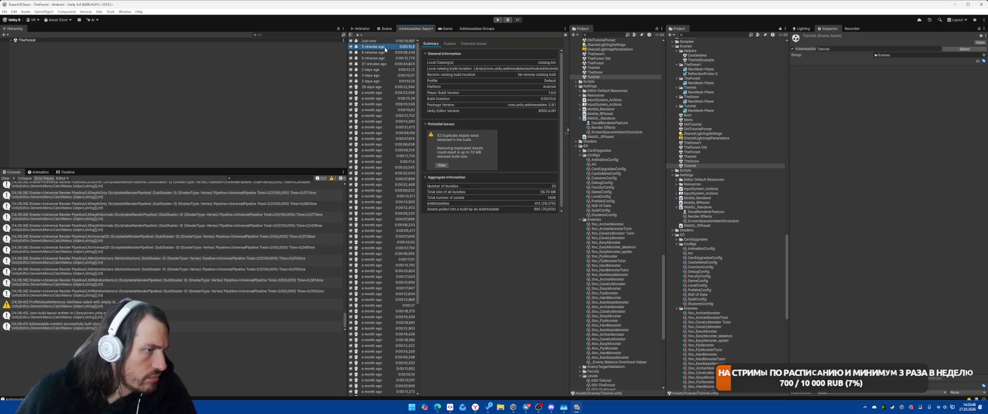
key(Up)
key(Down)
key(Down)
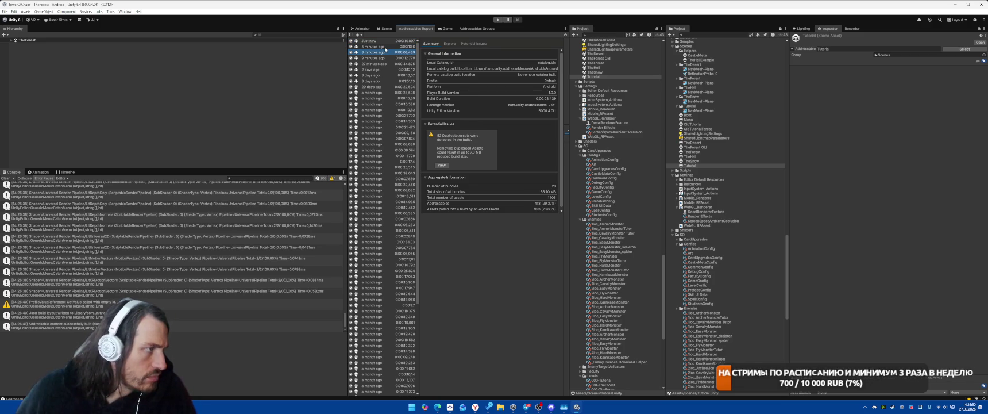
key(Down)
key(Down)
key(Down)
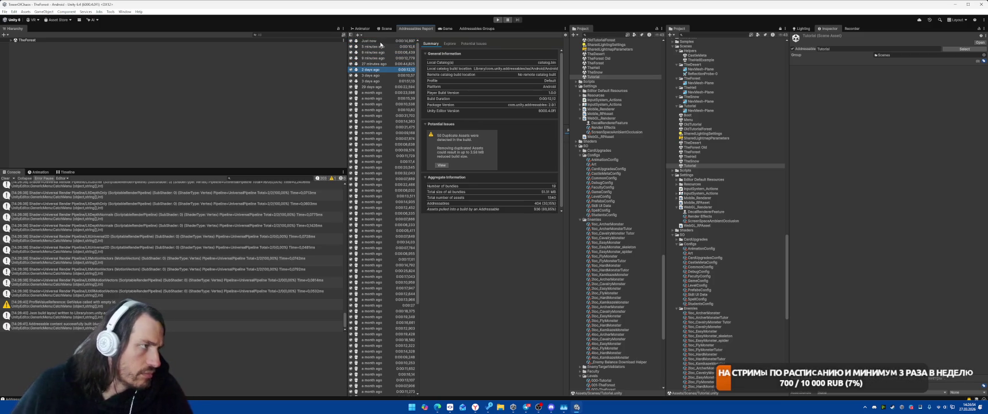
click(384, 41)
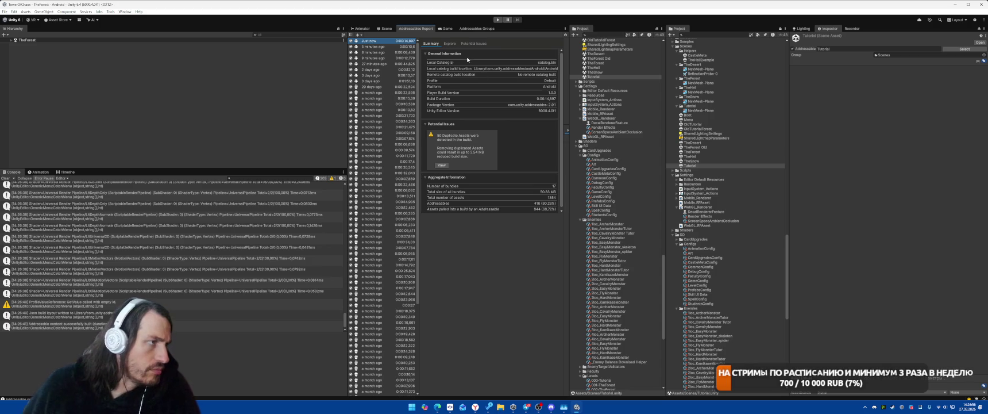
click(123, 12)
mouse_move(144, 77)
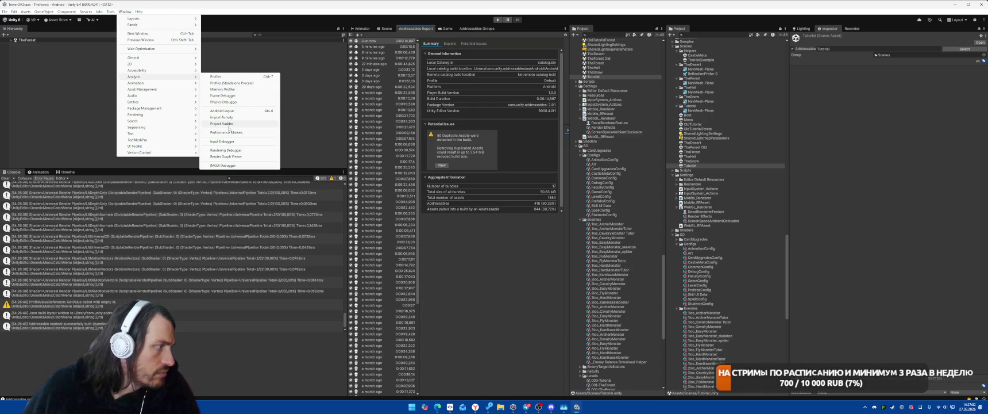
Run a Project Auditor analysis and show its Build Size report.
click(224, 124)
click(510, 174)
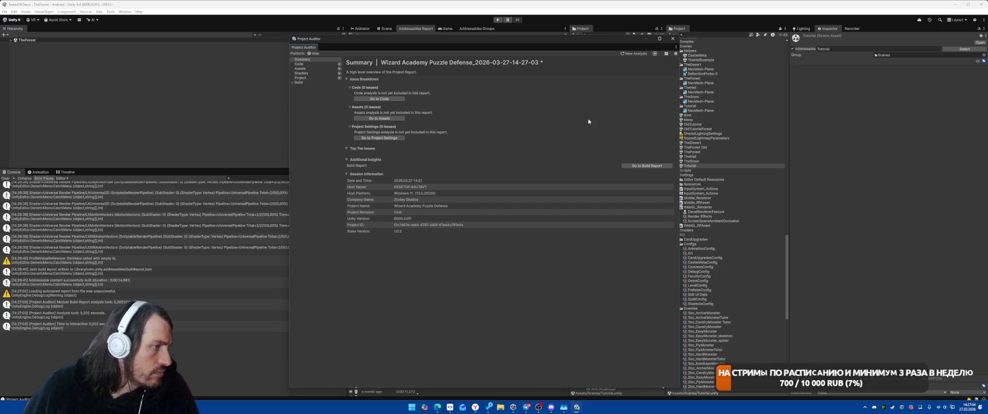
click(299, 83)
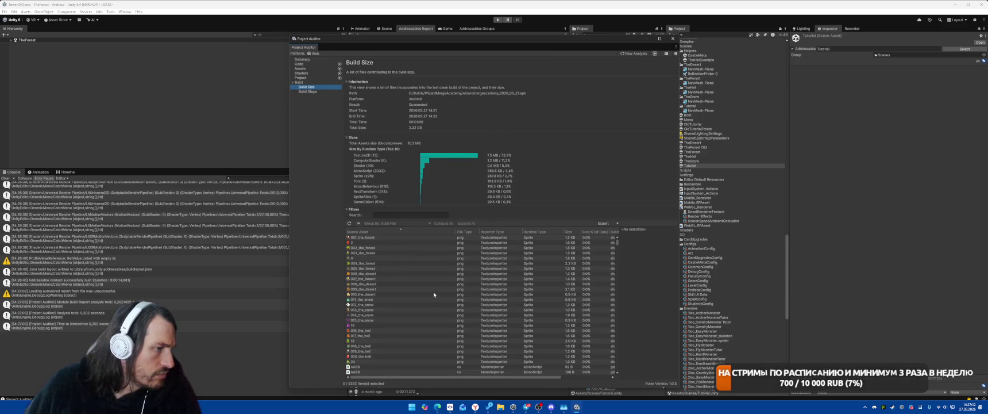
scroll(434, 294, down, 5)
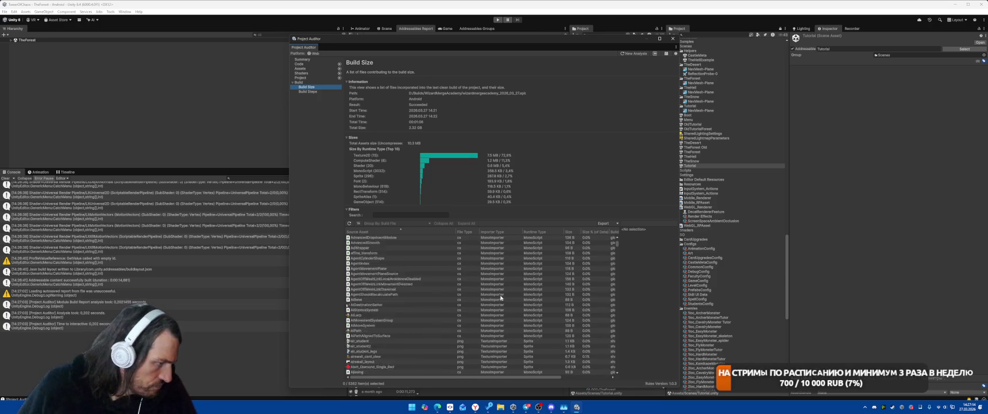
scroll(501, 297, up, 5)
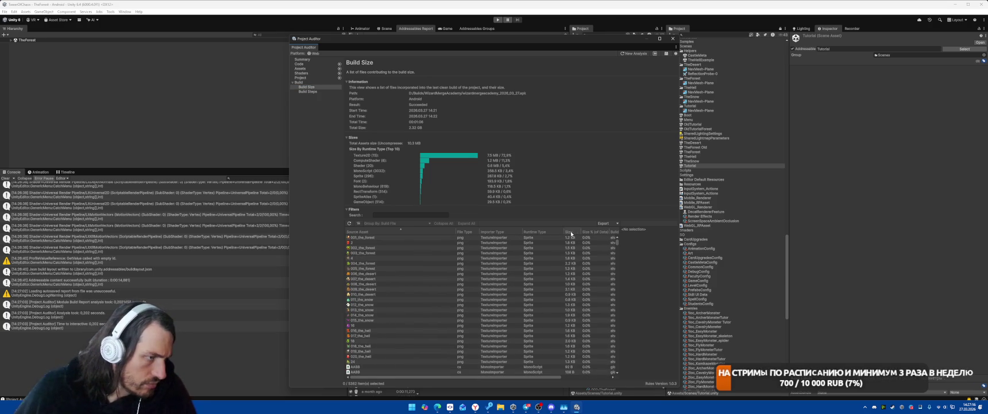
Sort build assets by size, inspect Atlas and the kernel assets, then close Project Auditor.
click(572, 233)
click(415, 238)
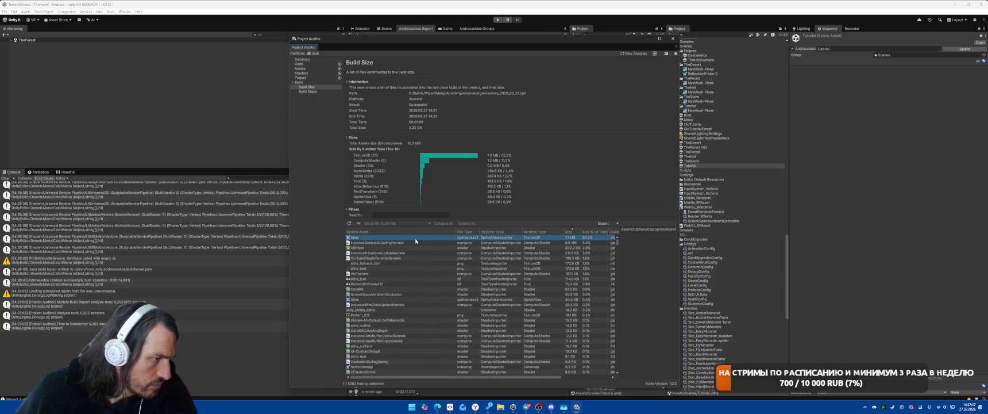
click(452, 242)
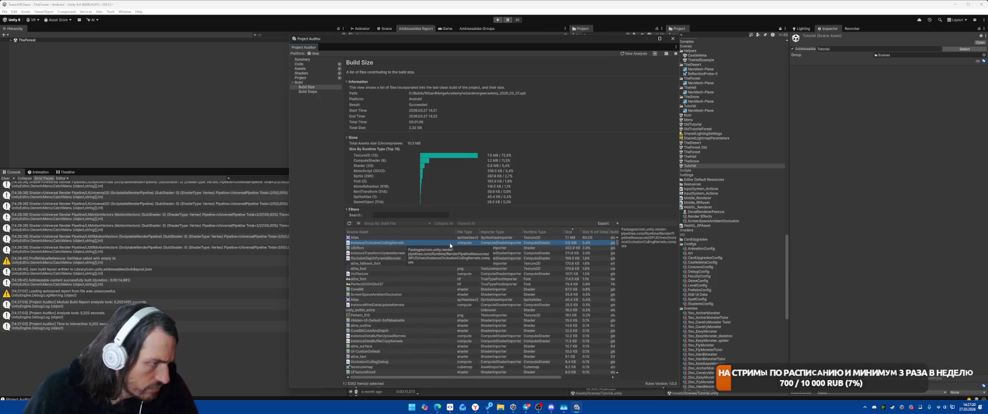
key(Down)
key(Down)
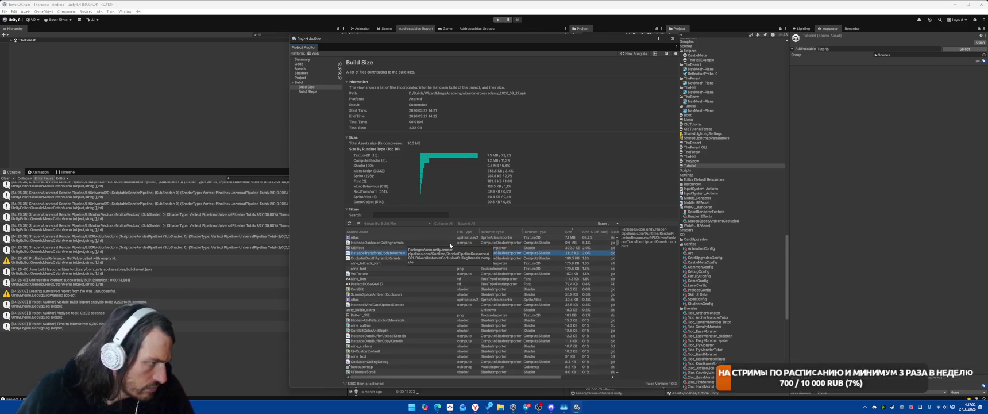
click(389, 238)
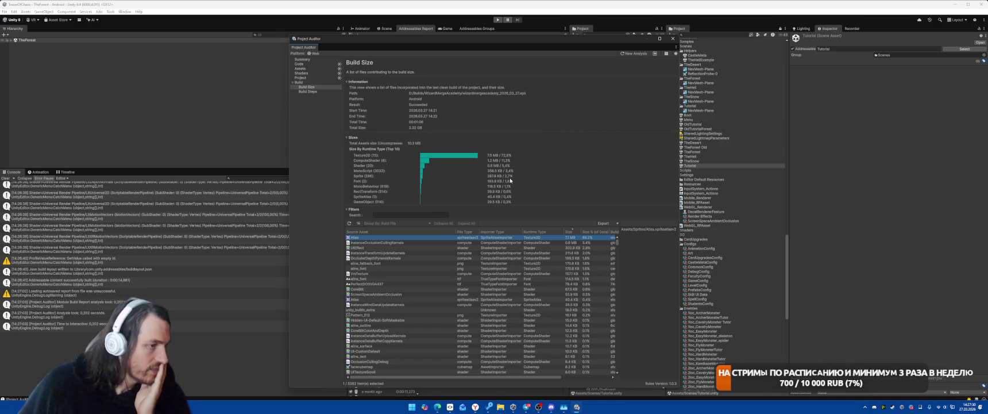
click(674, 38)
click(674, 175)
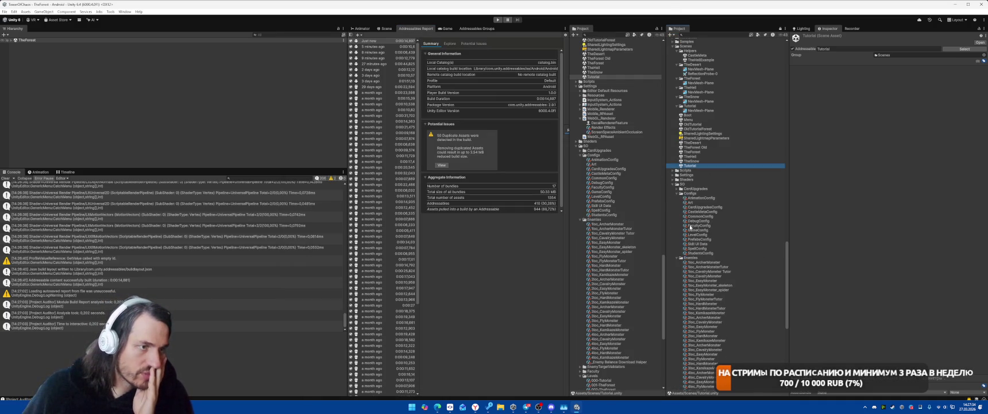
Collapse the SO folder, open the Boot scene, and run Select Dependencies on it.
click(673, 184)
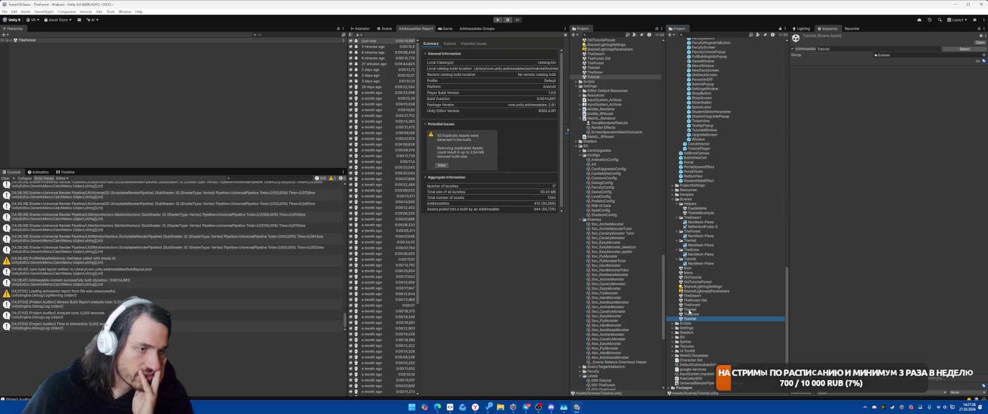
double_click(687, 268)
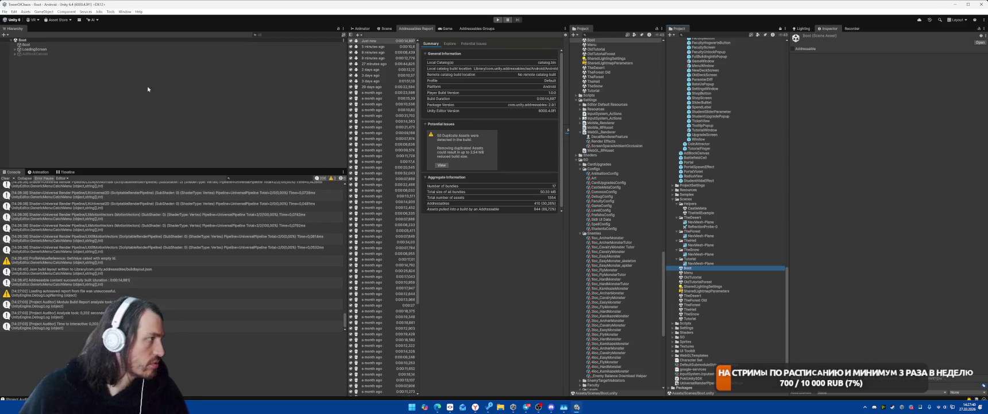
right_click(684, 268)
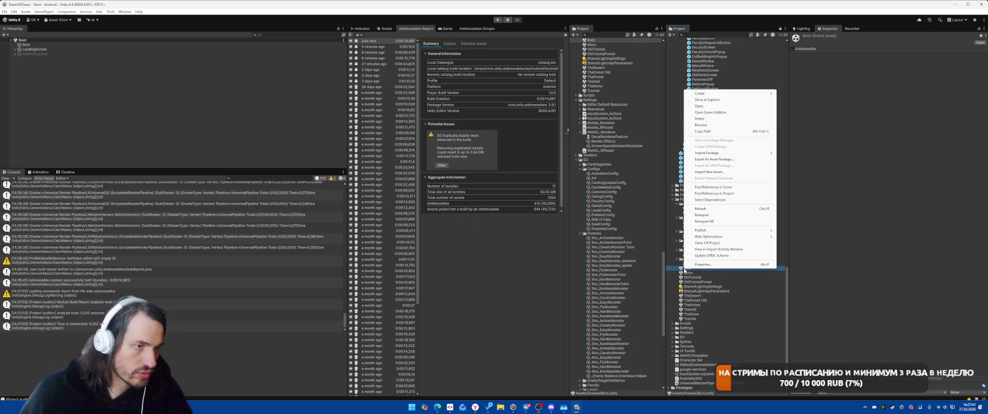
click(715, 200)
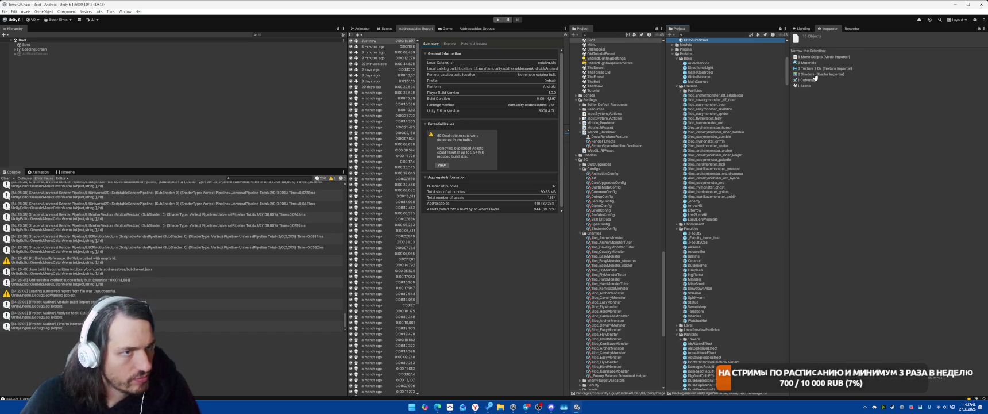
Narrow the dependencies to Texture 2Ds, check the white texture, and browse the Sprites folder.
click(822, 68)
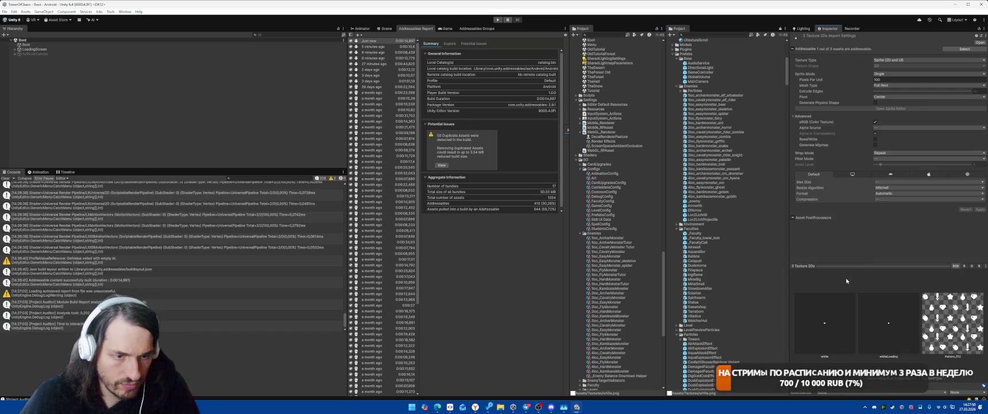
click(829, 327)
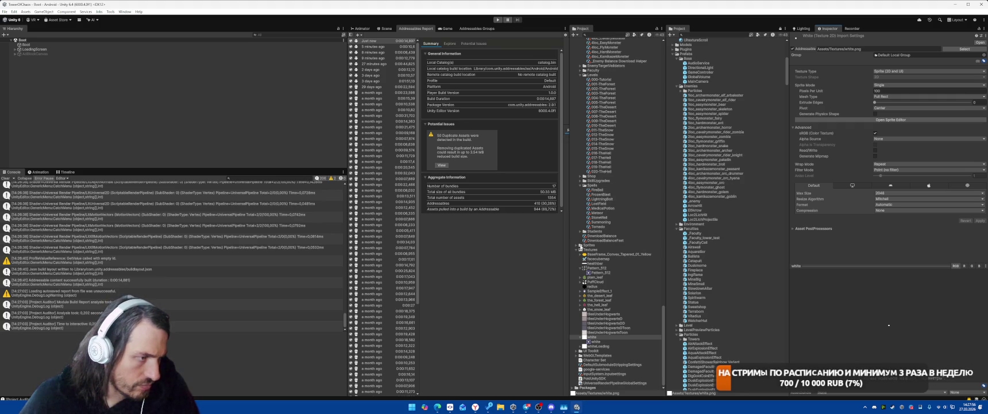
click(578, 245)
scroll(631, 260, down, 10)
scroll(631, 253, down, 15)
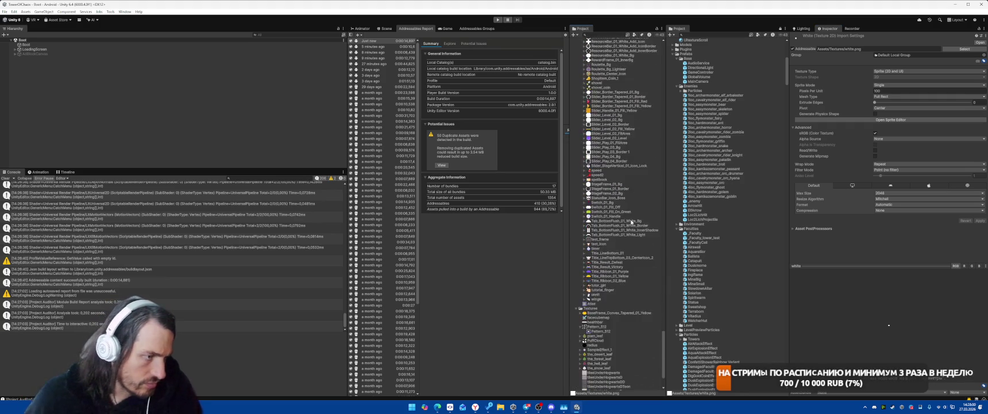
scroll(631, 222, down, 5)
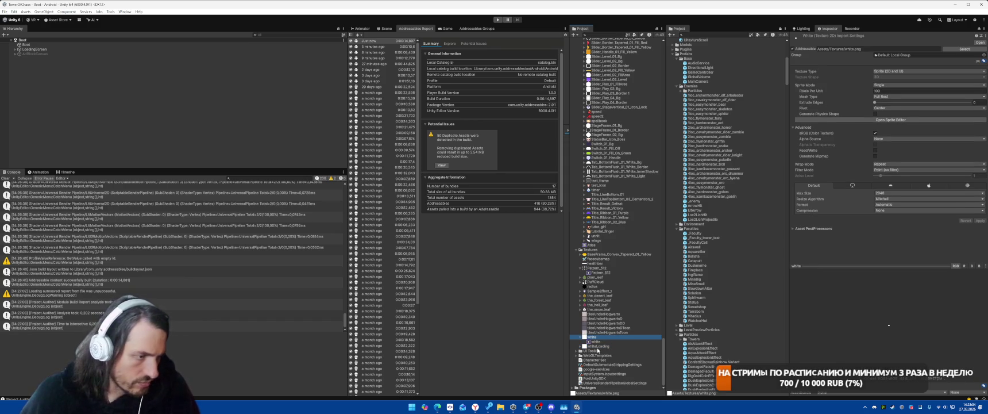
Select the Panel under AdBlockCanvas and set its Source Image to the whiteLoading sprite.
click(34, 49)
key(Right)
key(Down)
key(Down)
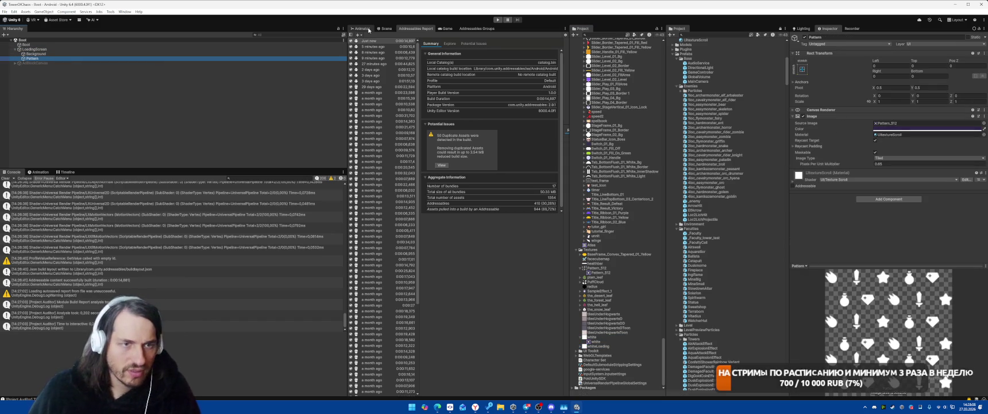
key(Down)
key(Right)
key(Down)
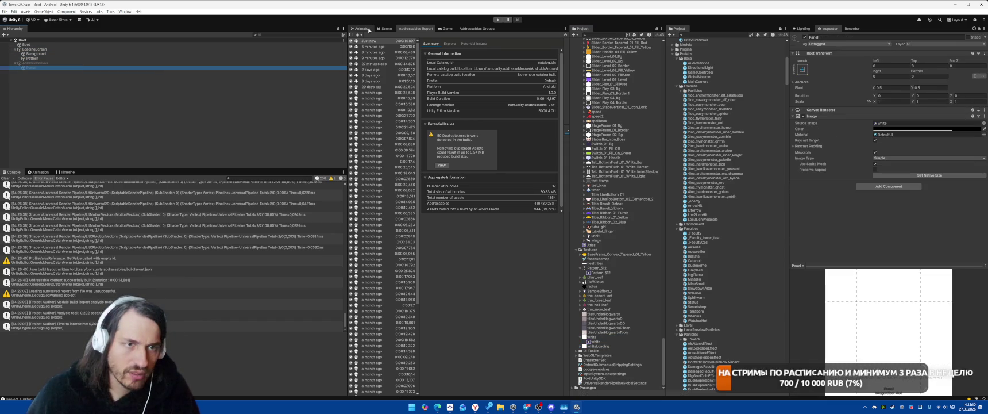
click(911, 123)
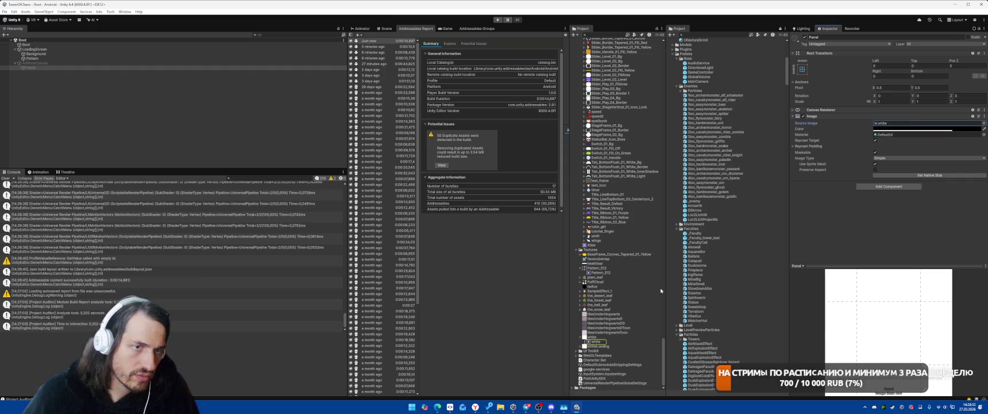
drag(904, 125, 905, 124)
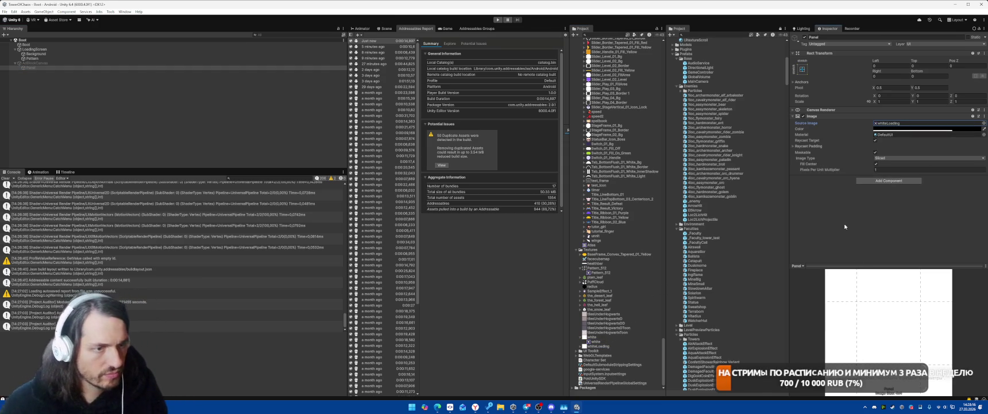
Clear the Hierarchy selection and collapse the Prefabs folder in the Project window.
click(192, 161)
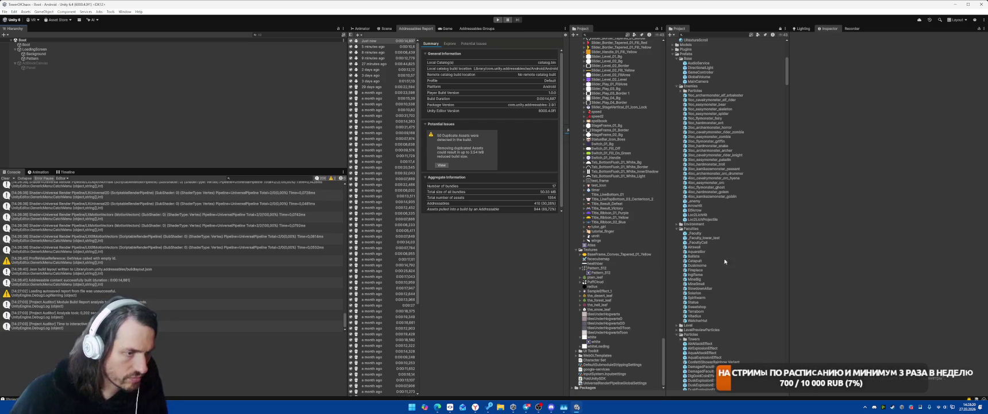
scroll(708, 258, up, 3)
scroll(621, 230, up, 5)
scroll(715, 218, up, 3)
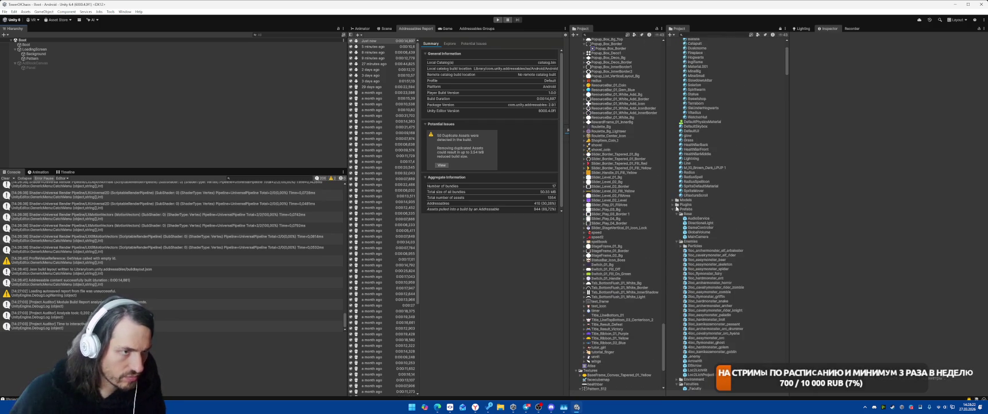
click(673, 209)
Open the Menu scene, select its dependencies, and narrow them to Texture 2Ds.
click(696, 296)
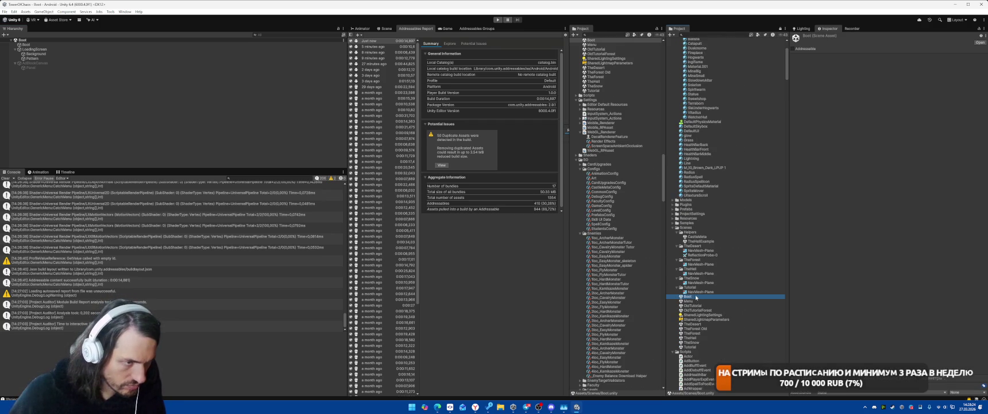
click(695, 301)
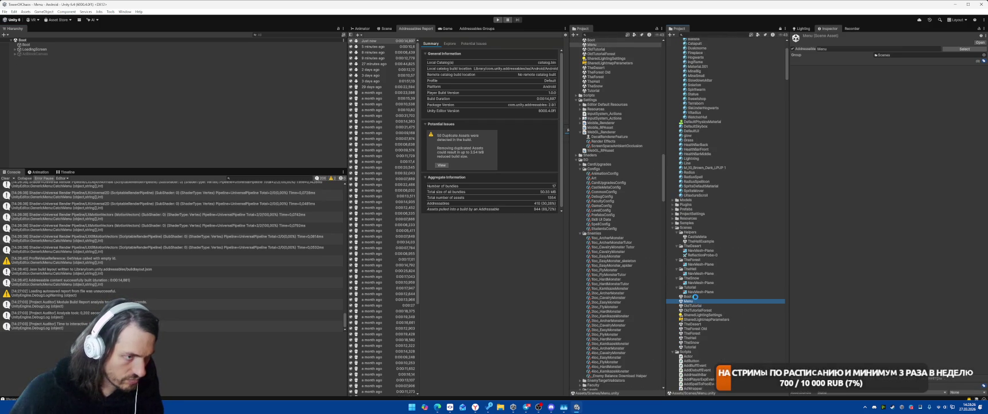
right_click(696, 297)
click(740, 227)
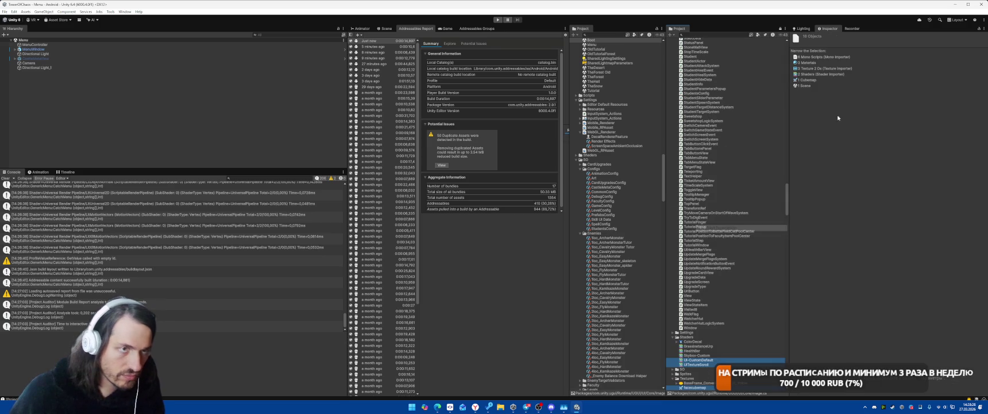
click(828, 68)
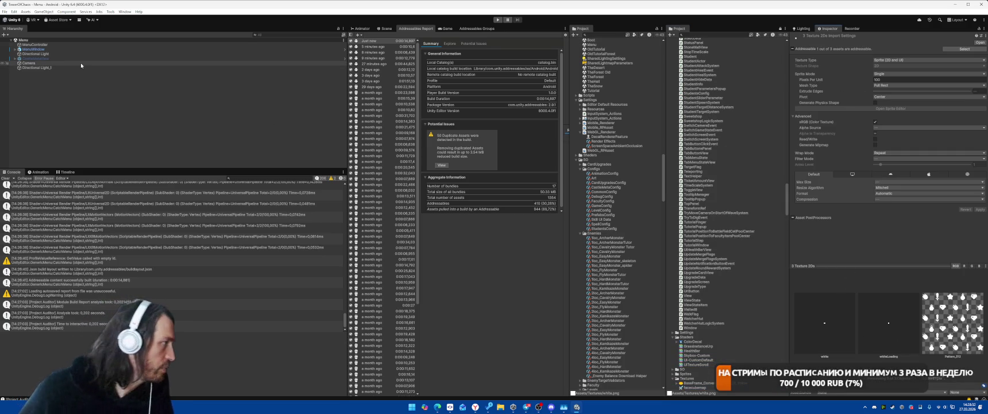
Collapse the Scripts folder, reopen the Boot scene, and select the Boot GameObject.
scroll(724, 274, down, 5)
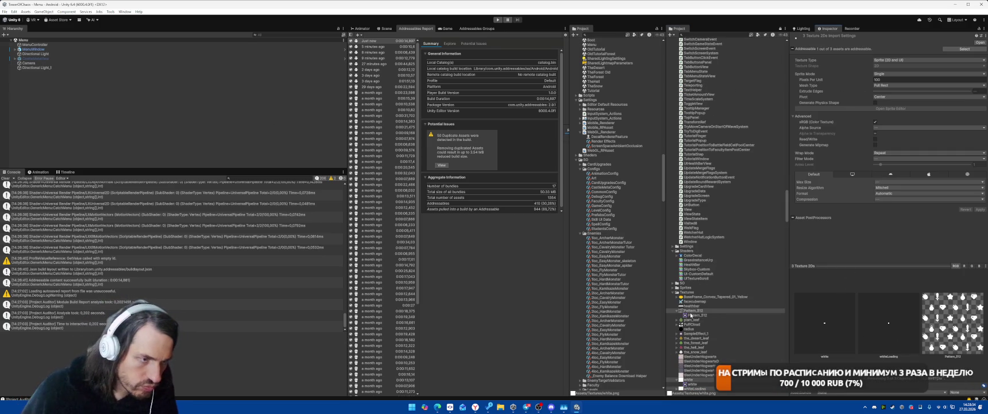
scroll(722, 337, down, 3)
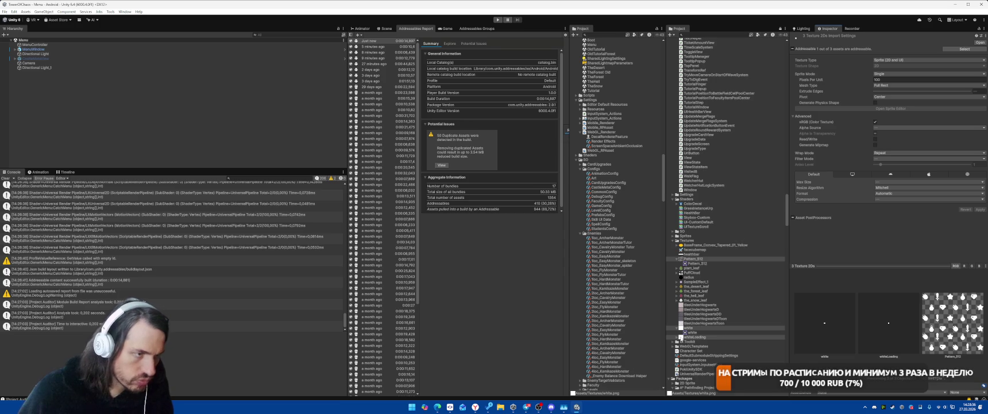
scroll(715, 178, down, 14)
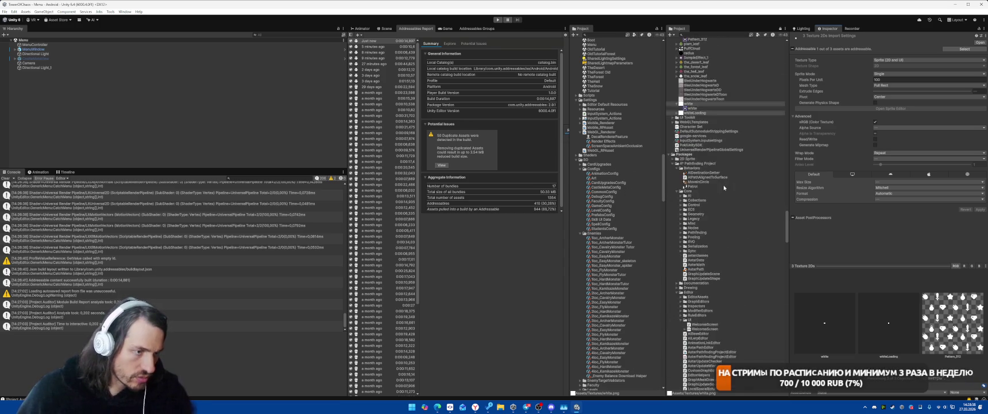
scroll(707, 144, down, 20)
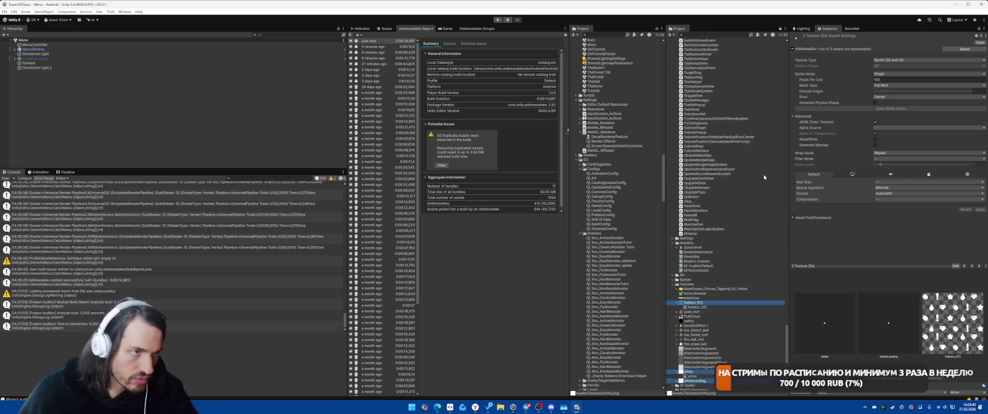
click(726, 146)
key(Left)
key(Left)
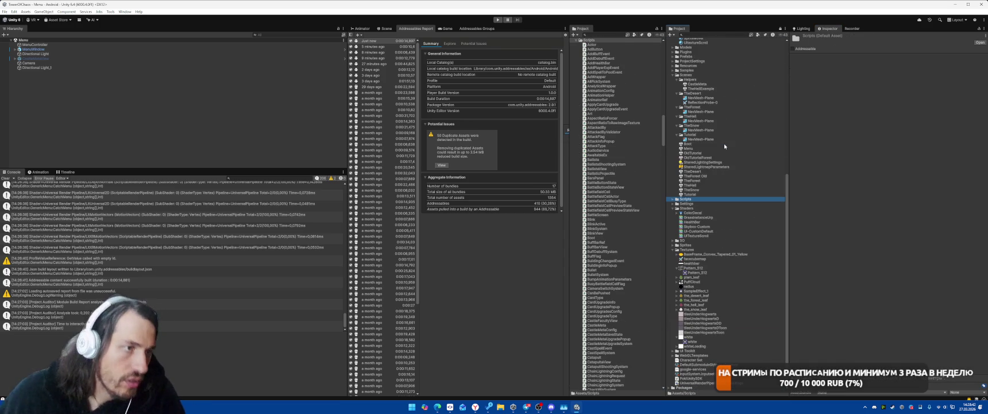
click(697, 145)
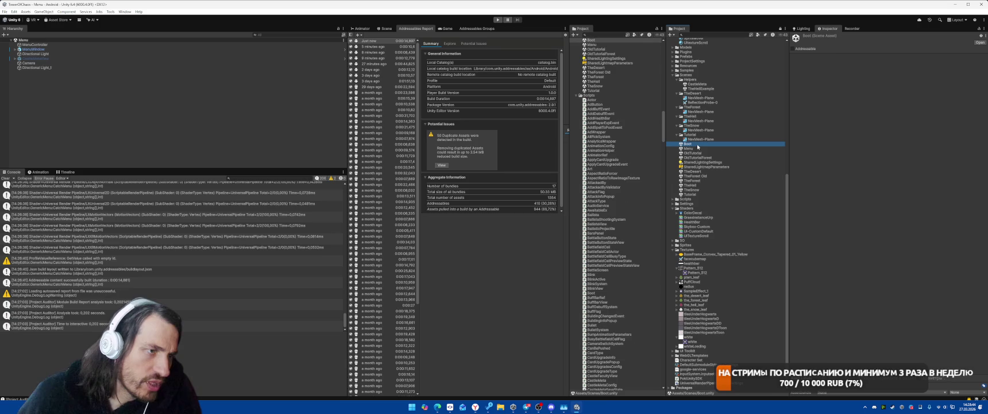
click(46, 44)
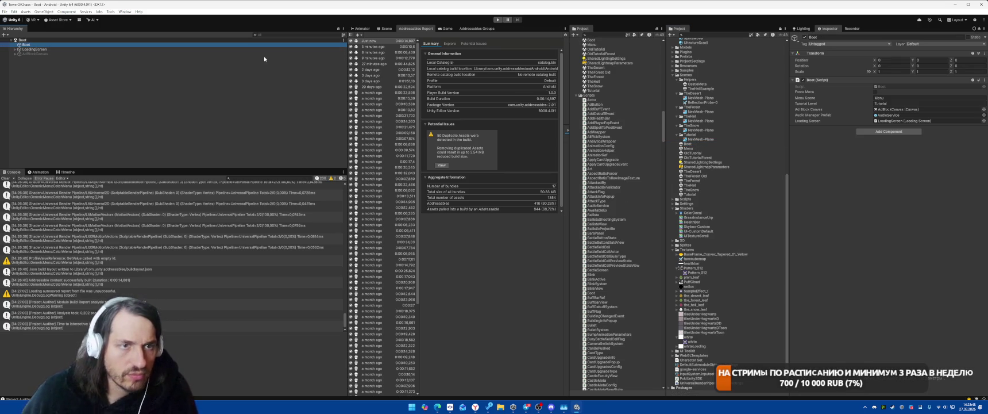
key(Down)
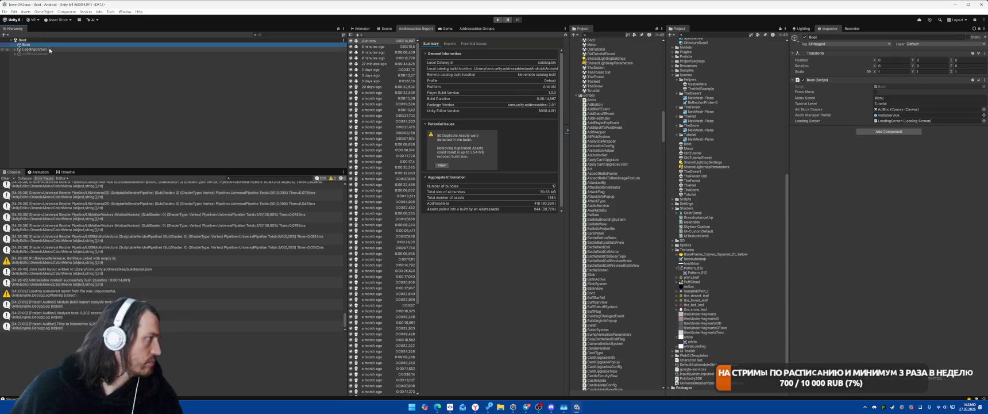
key(Right)
key(Down)
key(Down)
key(Up)
key(Down)
key(Up)
key(Down)
key(Down)
key(Right)
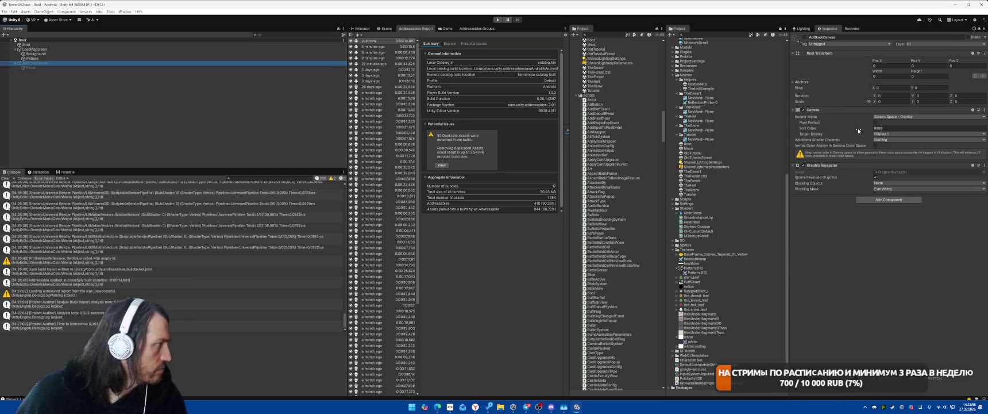
key(Up)
key(Up)
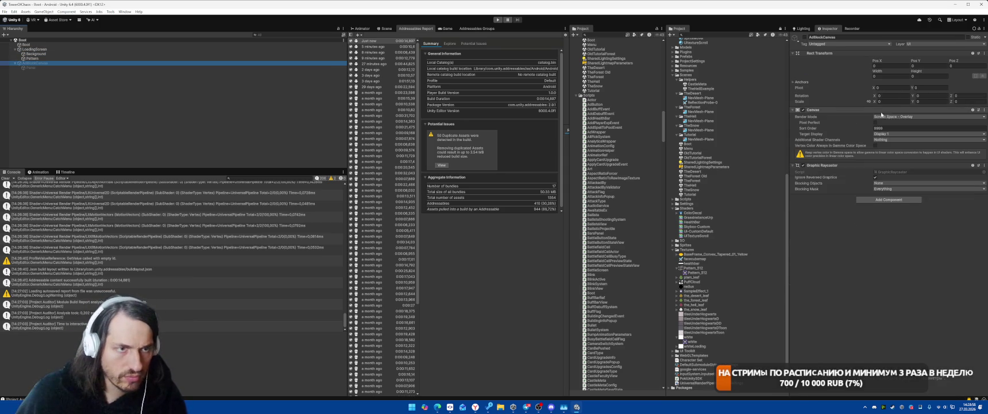
key(Up)
key(Up)
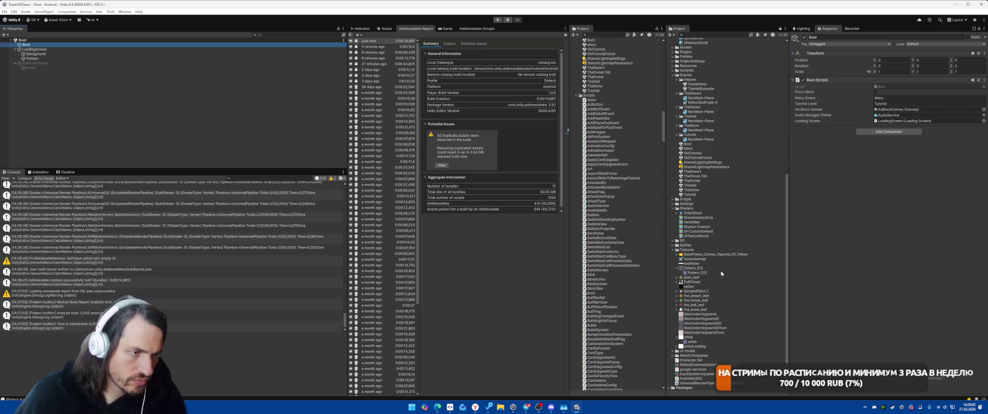
right_click(690, 145)
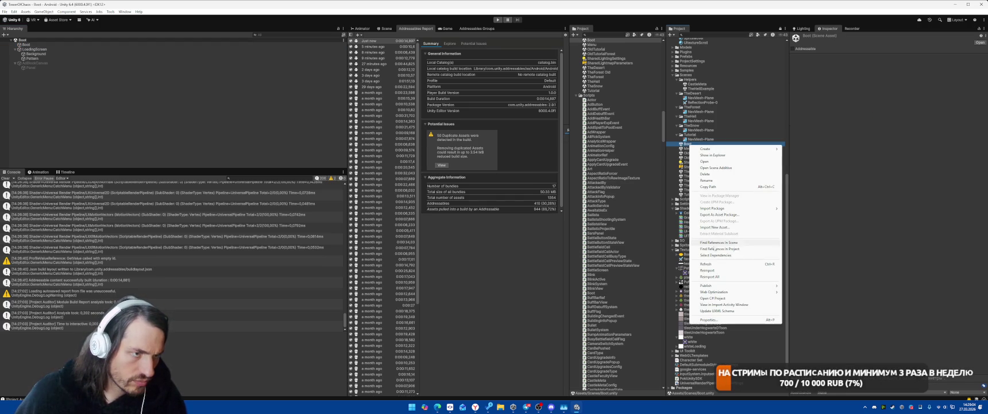
Reimport all assets, reload the scene, and narrow Boot's dependencies to the 2 Shaders.
click(712, 277)
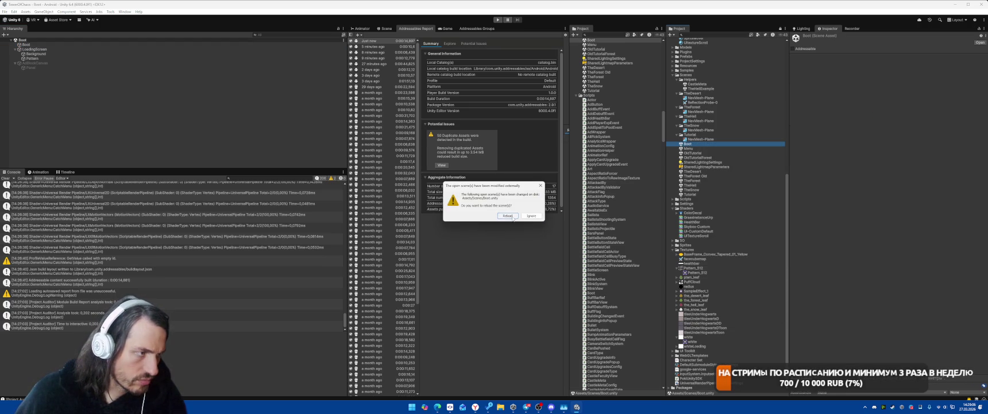
click(508, 216)
right_click(696, 145)
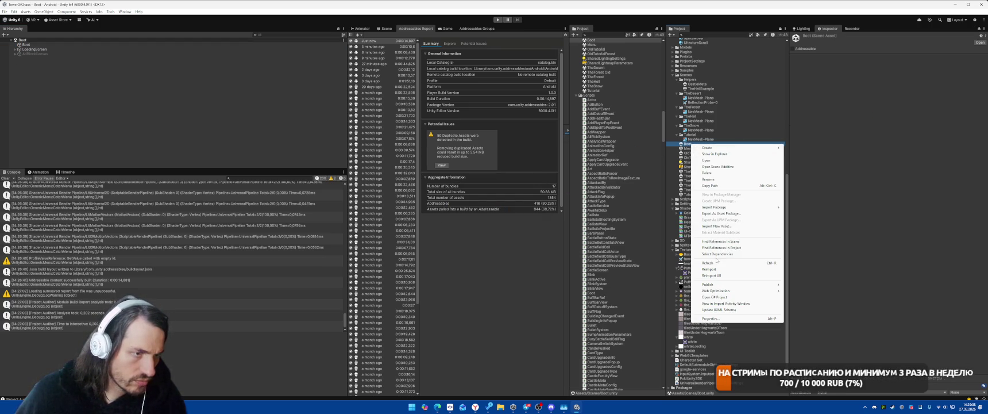
click(716, 254)
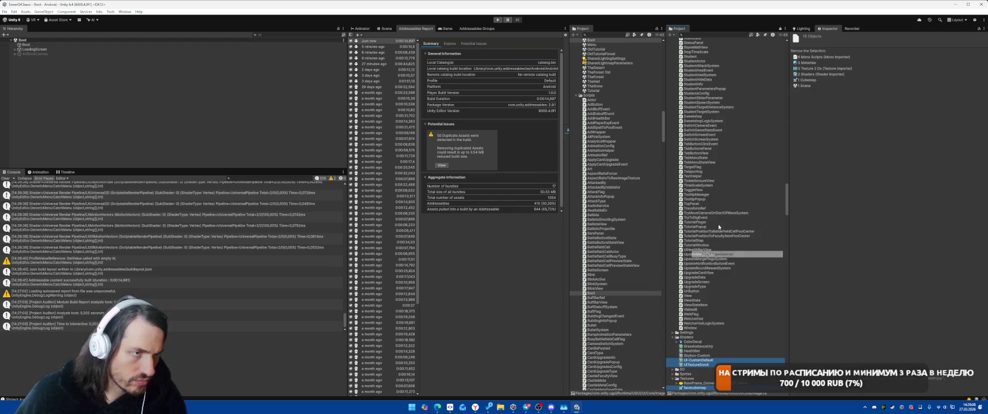
click(832, 75)
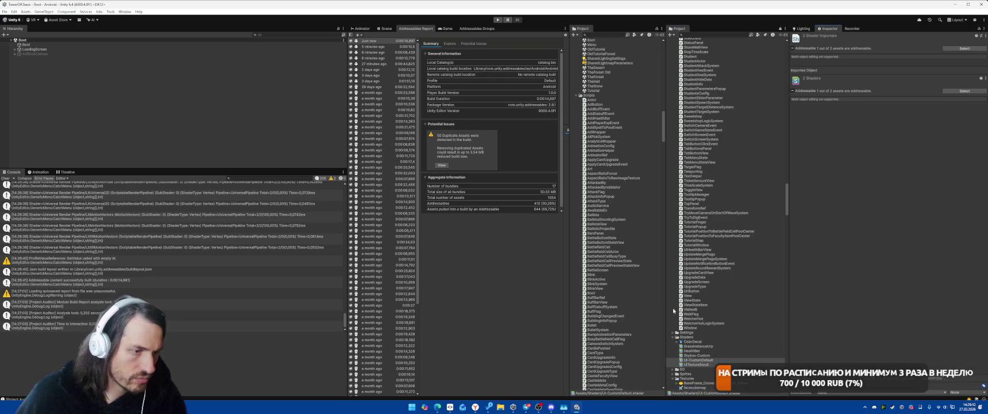
Ping the AudioService prefab referenced by Boot and open it in Prefab Mode.
click(66, 44)
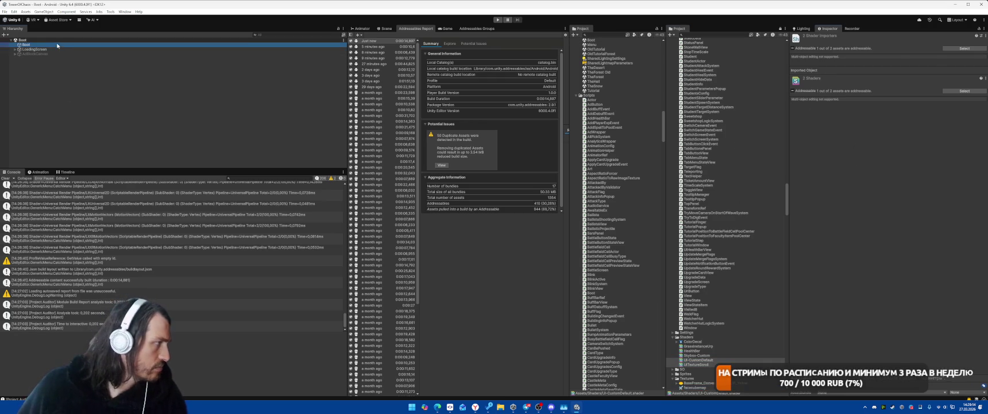
click(889, 115)
click(602, 40)
scroll(870, 219, down, 5)
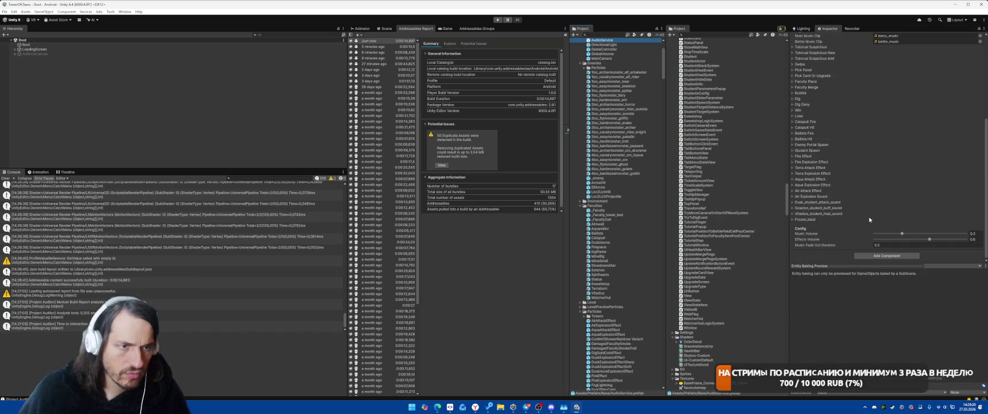
scroll(870, 220, up, 5)
double_click(602, 40)
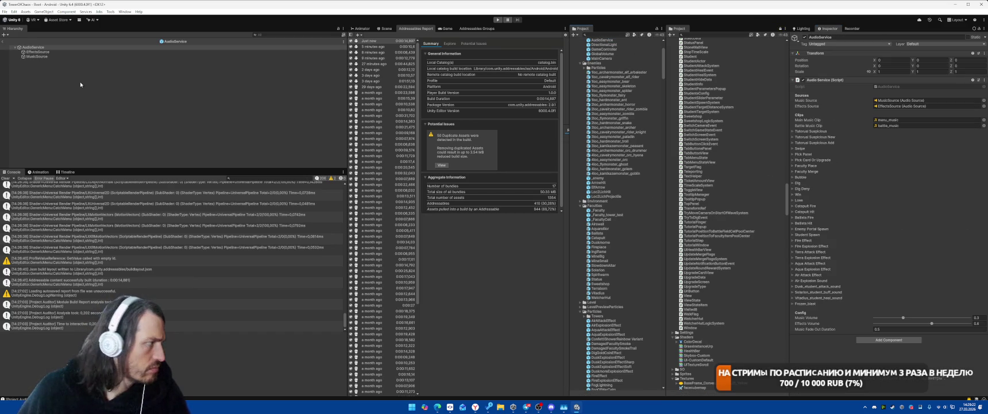
Exit Prefab Mode and select LoadingScreen > Background in the Hierarchy.
click(4, 41)
click(50, 48)
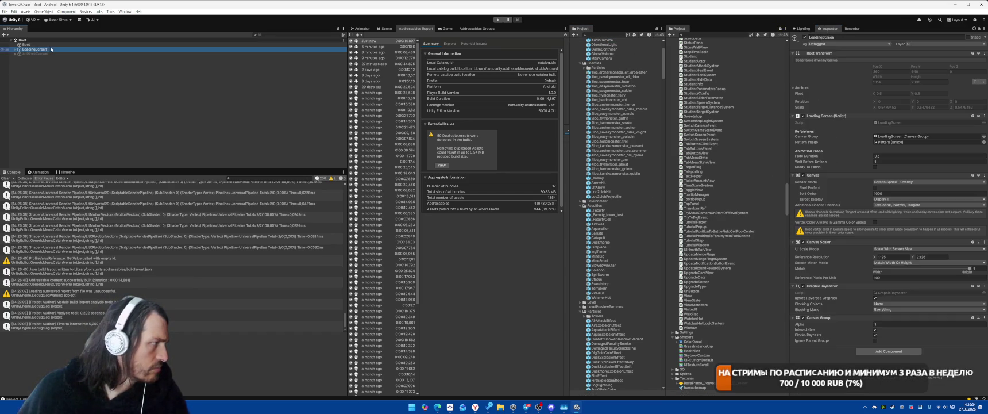
key(Right)
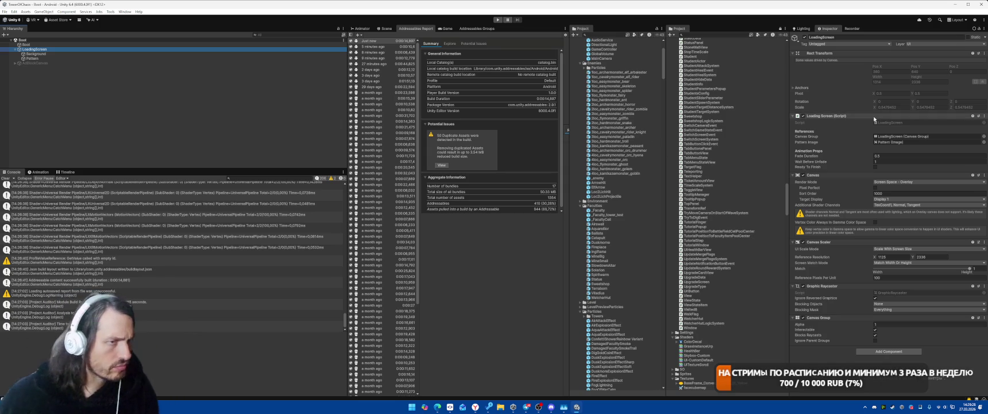
key(Down)
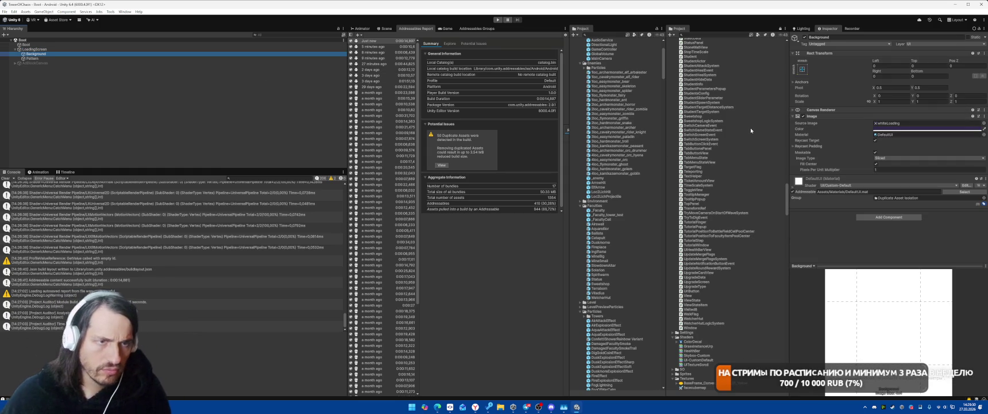
Ping Background's DefaultUI material, select its dependencies, and inspect the white texture.
click(895, 135)
click(596, 127)
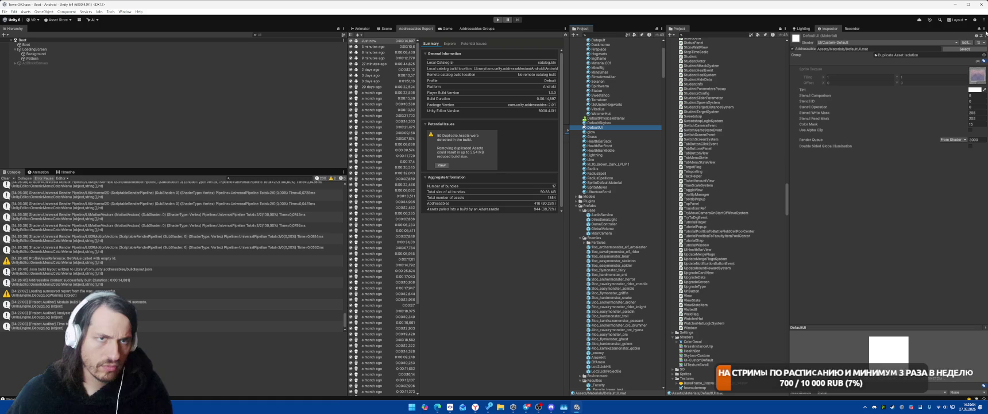
click(986, 36)
right_click(625, 129)
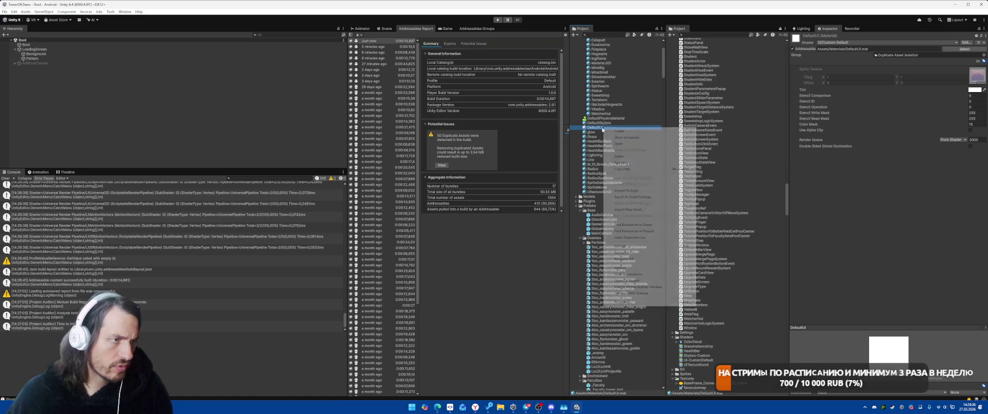
click(667, 237)
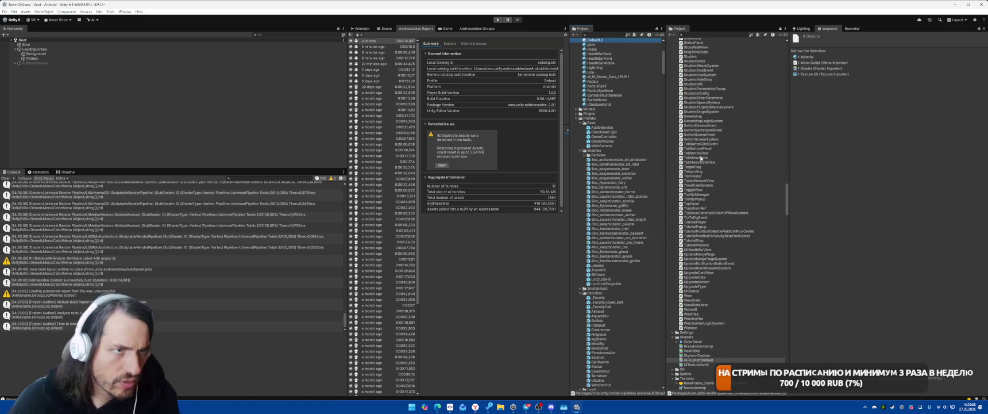
click(819, 74)
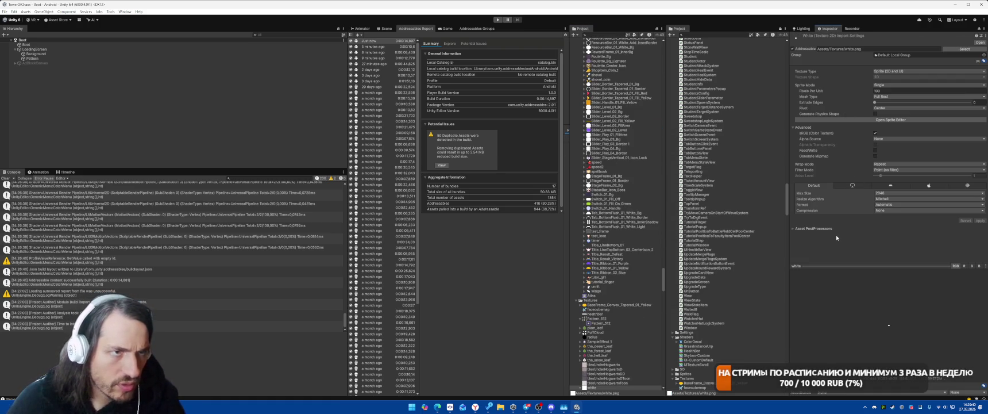
scroll(651, 205, up, 10)
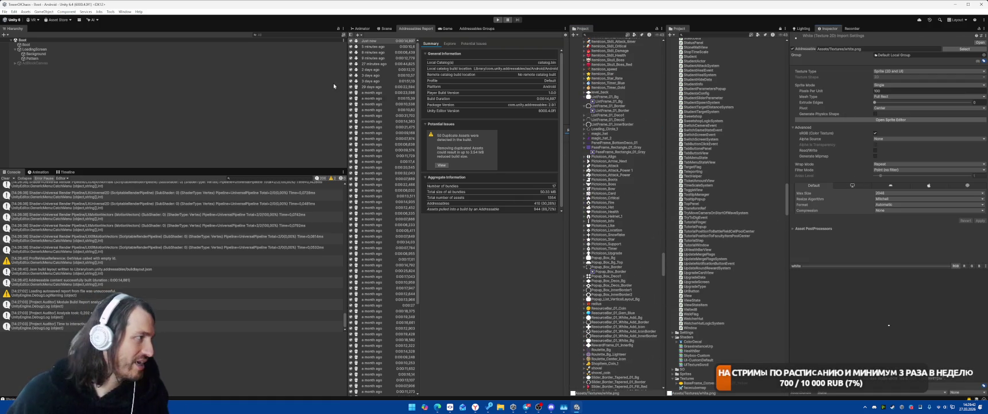
Compare the Background and Pattern images, then view the DefaultUI material's properties.
click(33, 54)
click(34, 59)
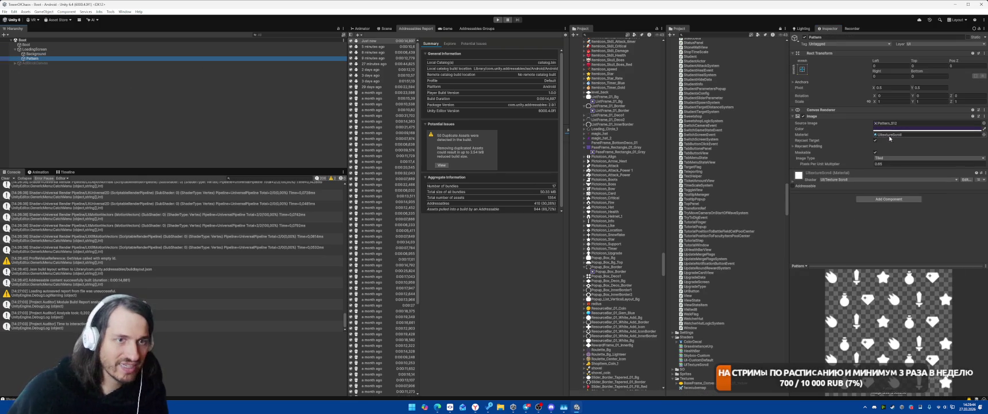
click(72, 54)
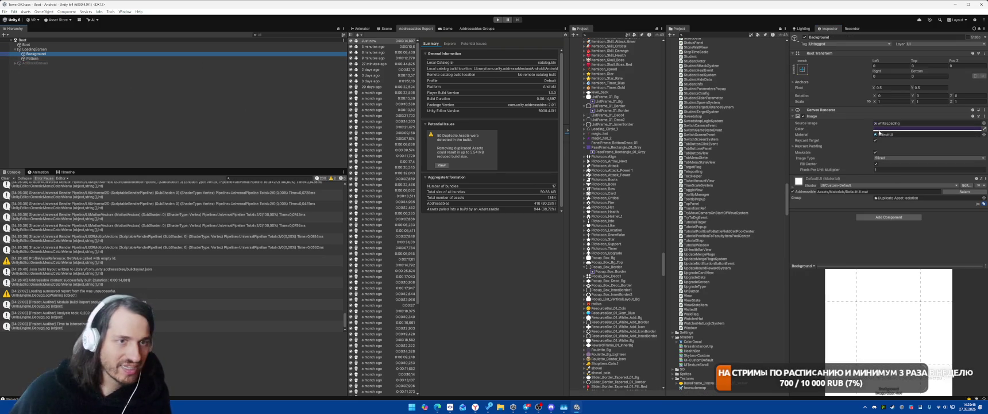
click(896, 134)
click(658, 91)
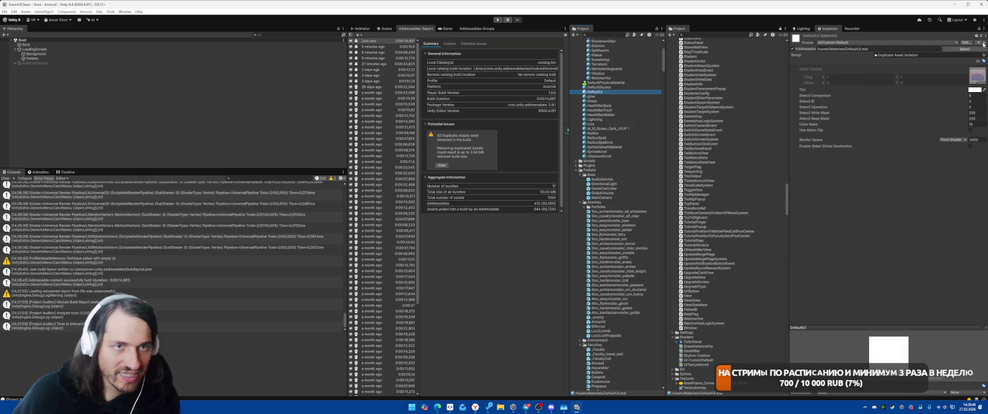
click(985, 36)
click(985, 28)
Switch the Inspector to Debug and expand DefaultUI's tag map, disabled passes, keywords and texture slots.
click(985, 29)
click(943, 58)
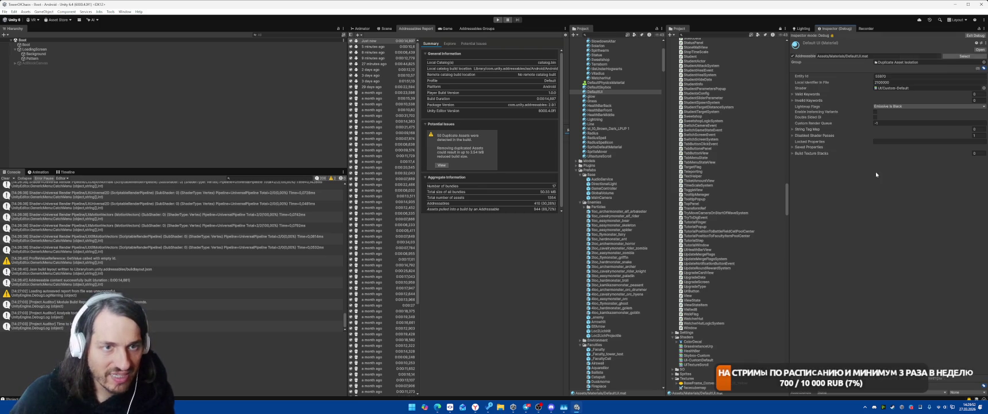
click(806, 146)
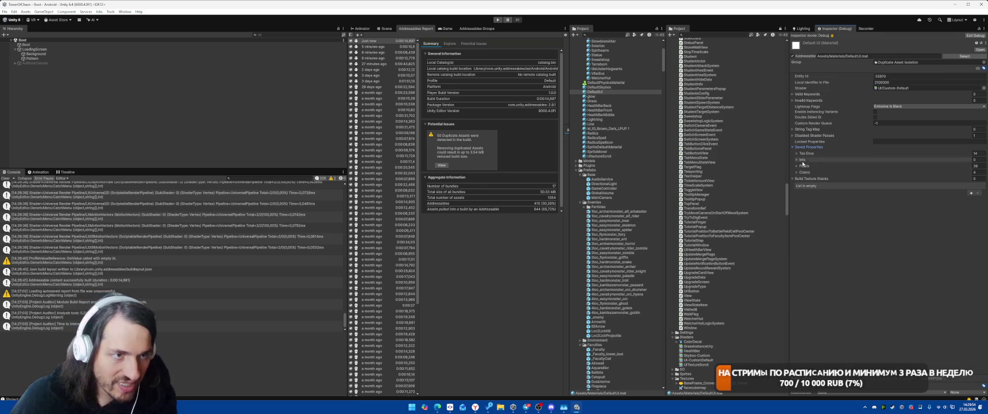
click(812, 135)
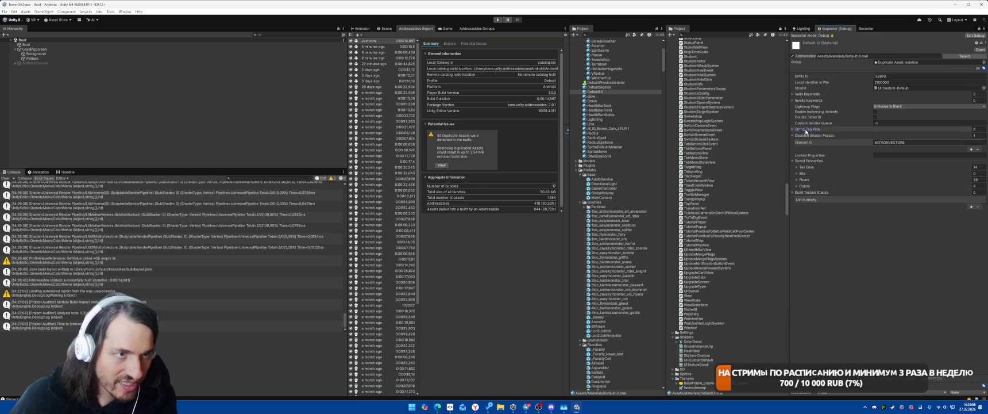
click(812, 129)
click(812, 94)
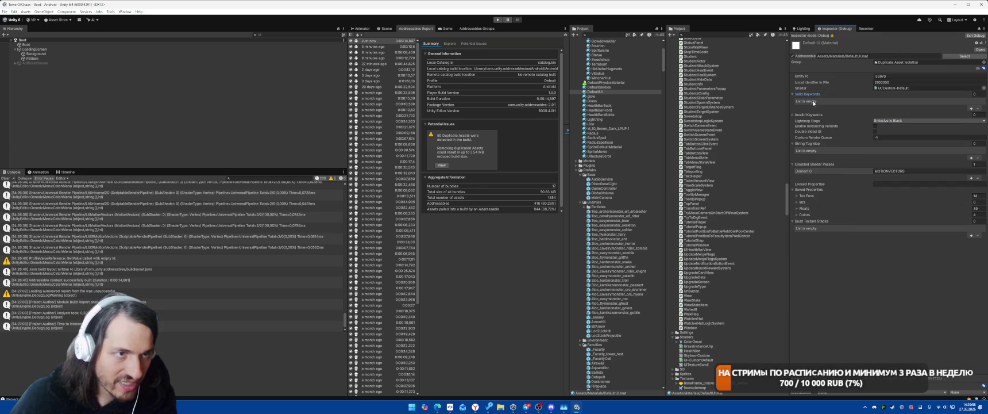
click(810, 114)
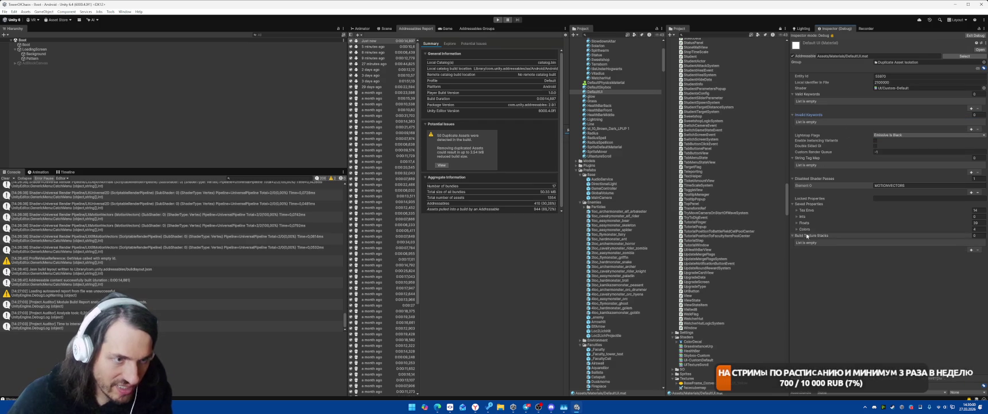
click(801, 211)
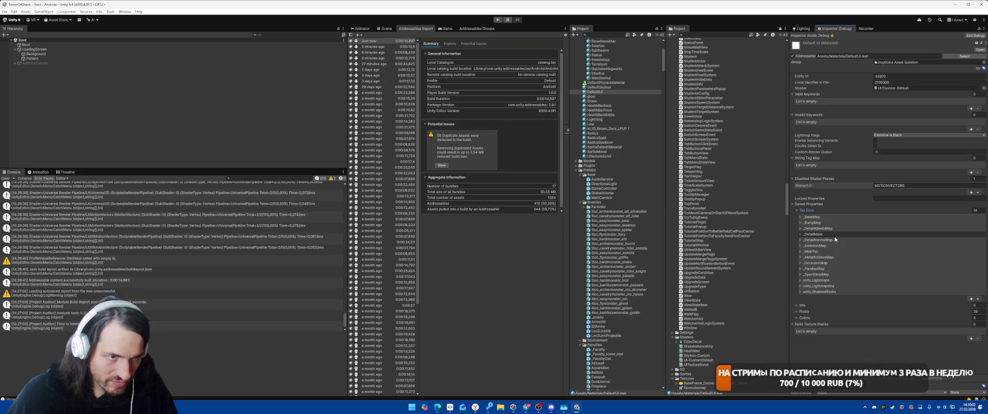
click(811, 216)
click(814, 229)
alt+click(797, 210)
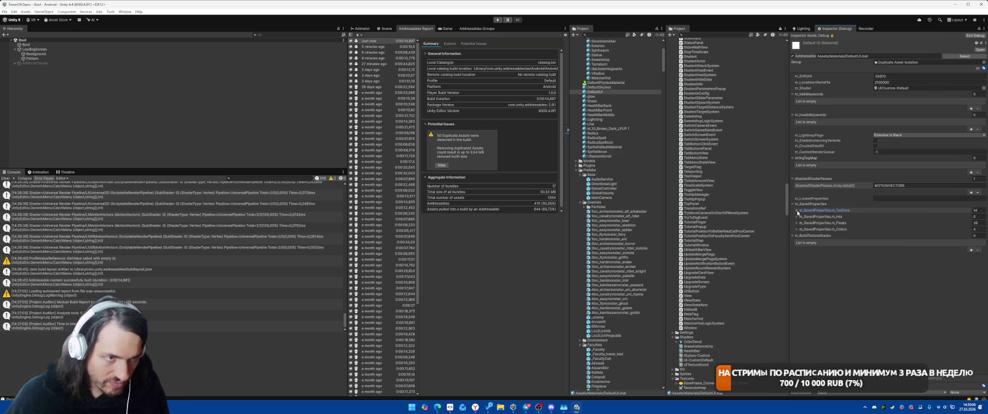
Check DefaultUI's integer properties and MOTIONVECTORS pass, then run a context-menu action on it.
scroll(840, 251, down, 5)
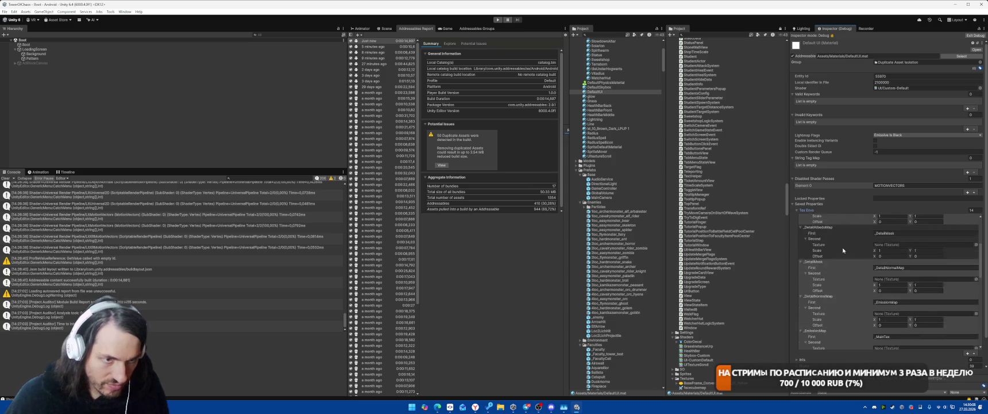
scroll(840, 251, down, 10)
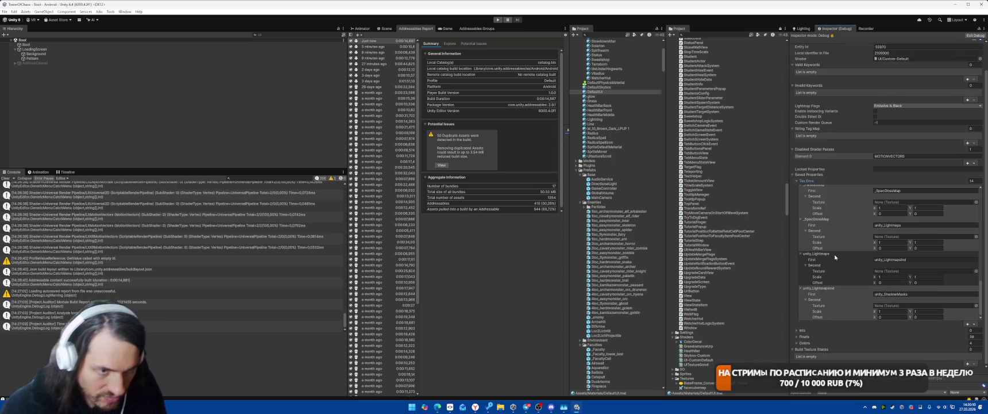
click(804, 331)
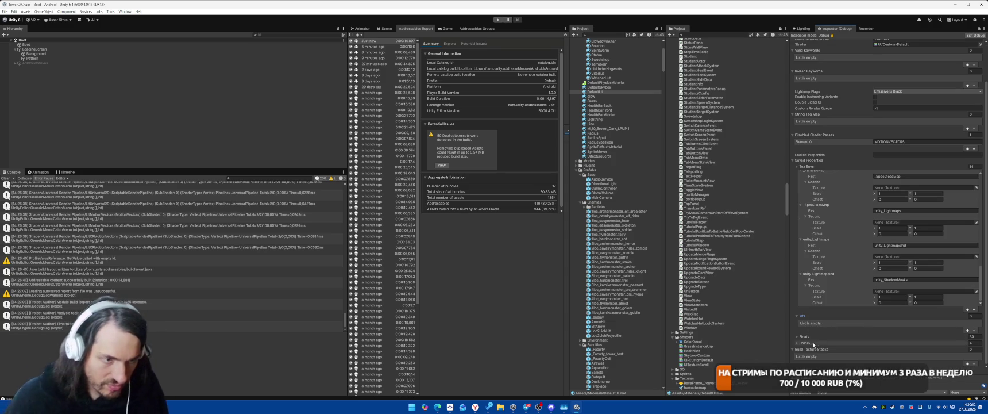
scroll(826, 333, up, 10)
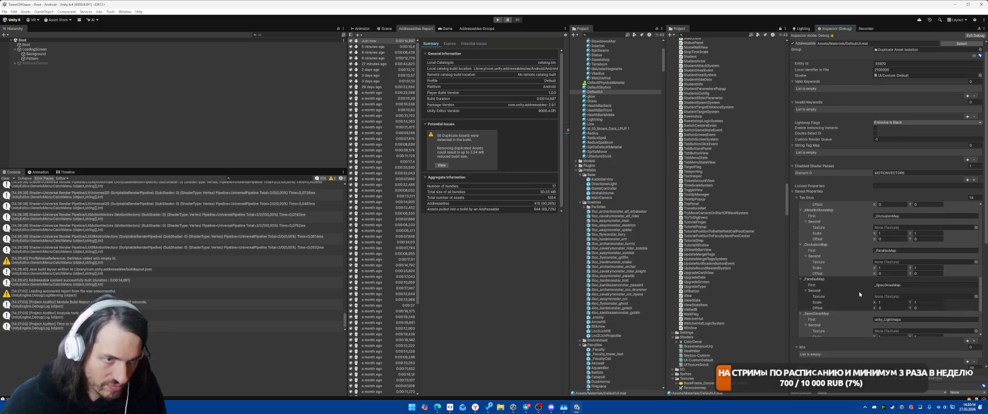
scroll(860, 293, up, 3)
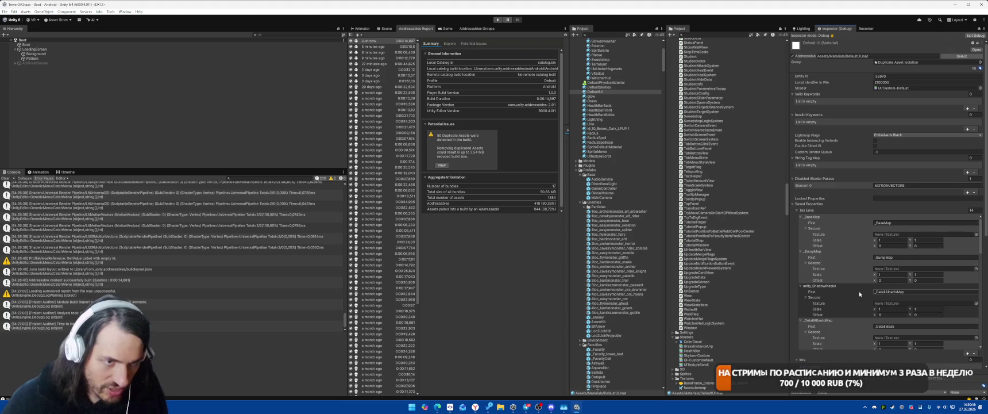
click(830, 186)
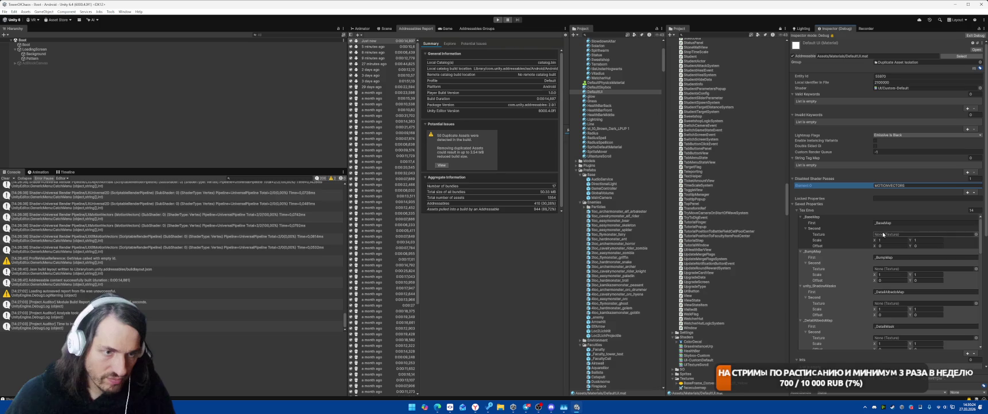
scroll(883, 235, down, 3)
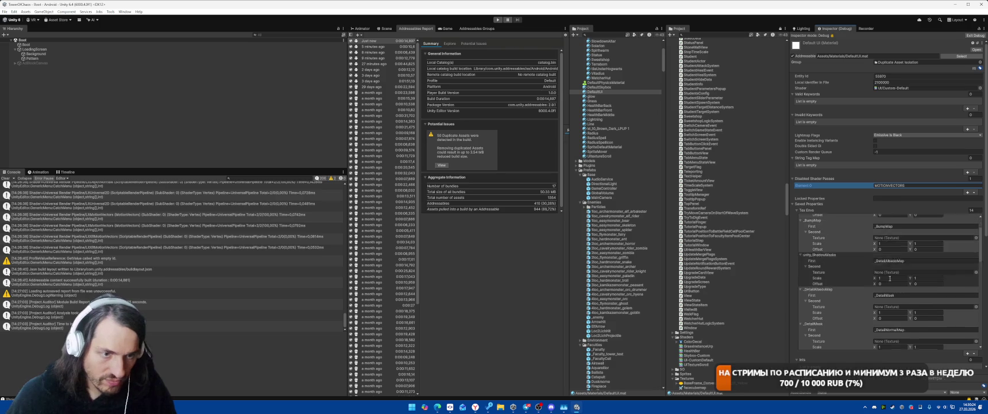
right_click(605, 94)
click(638, 216)
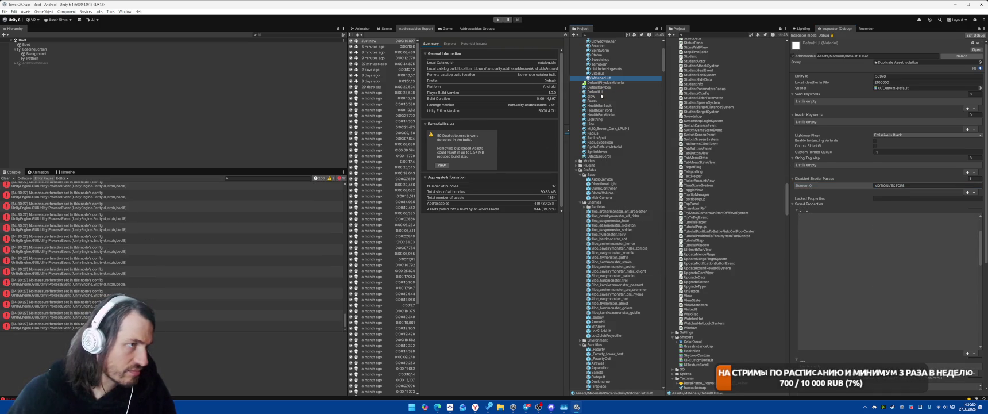
Select DefaultUI's dependencies and inspect the white texture's import settings.
right_click(602, 92)
click(644, 202)
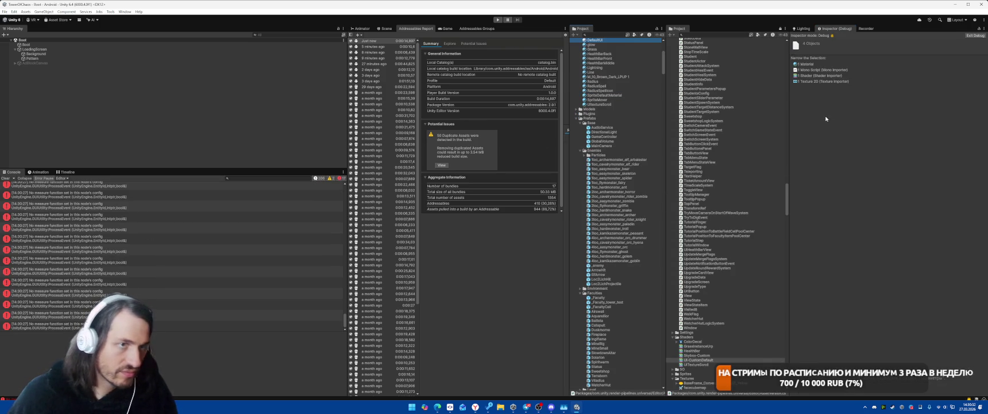
click(815, 82)
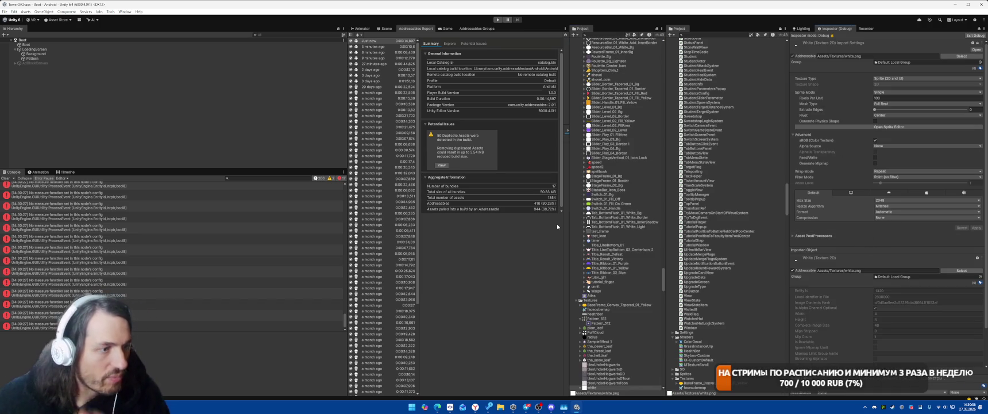
Set the Inspector back to Normal mode with LoadingScreen selected, then right-click the white texture.
click(34, 49)
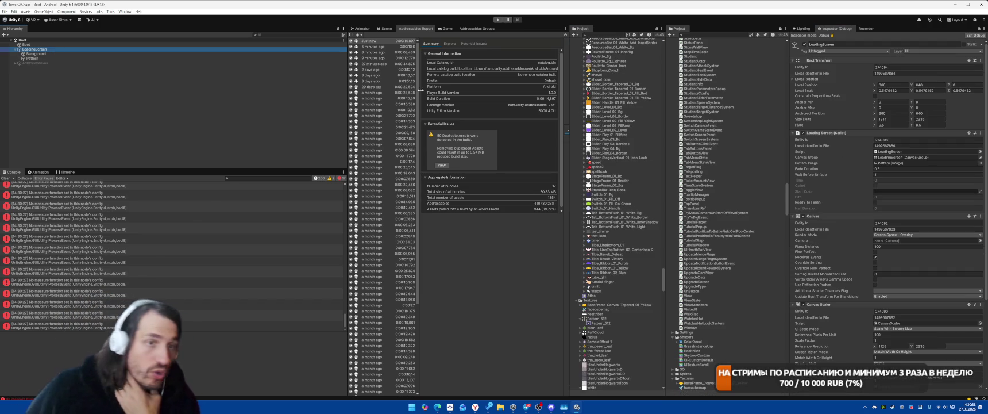
click(982, 28)
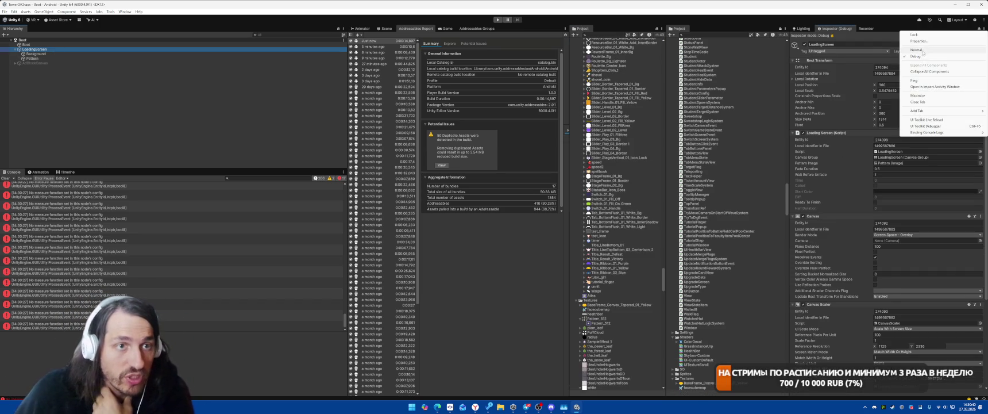
click(917, 50)
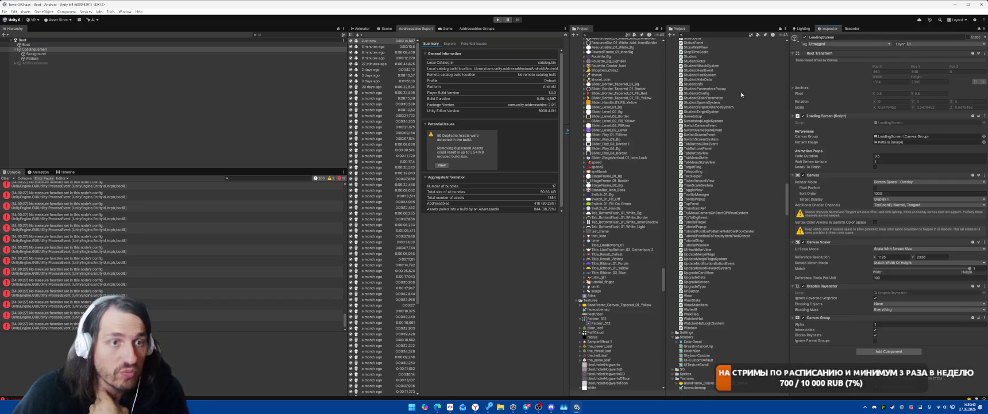
click(255, 50)
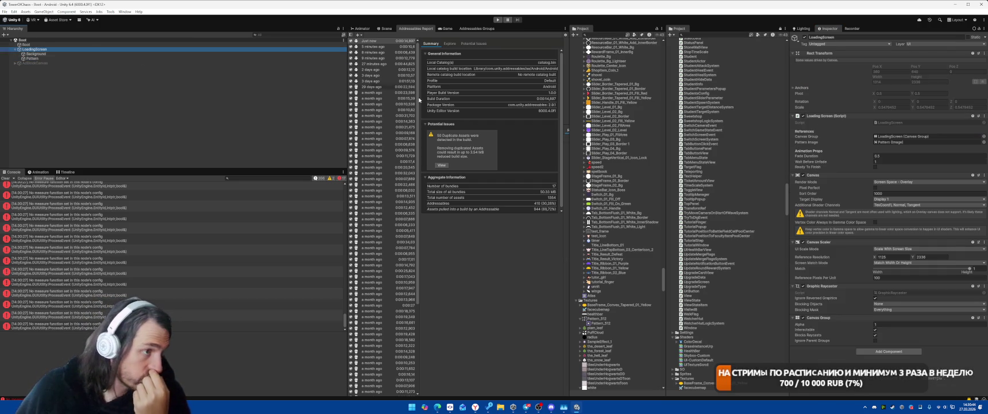
right_click(600, 388)
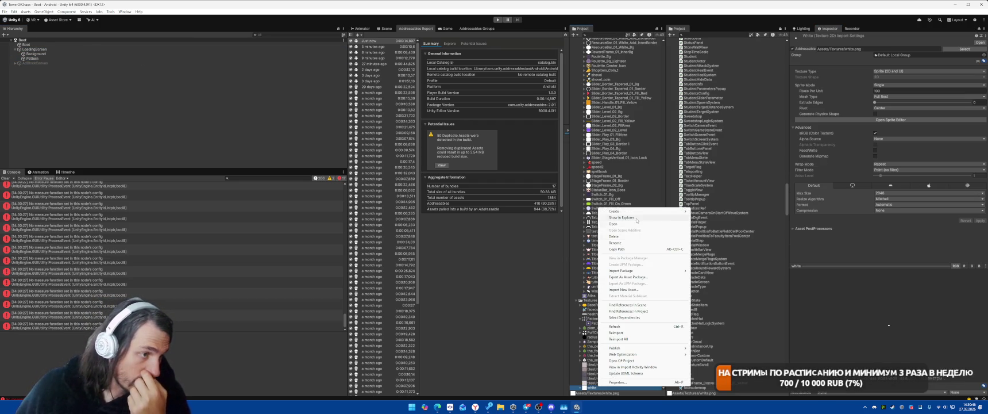
Show white.png in Explorer, select white.png.meta, then return to Unity.
click(632, 220)
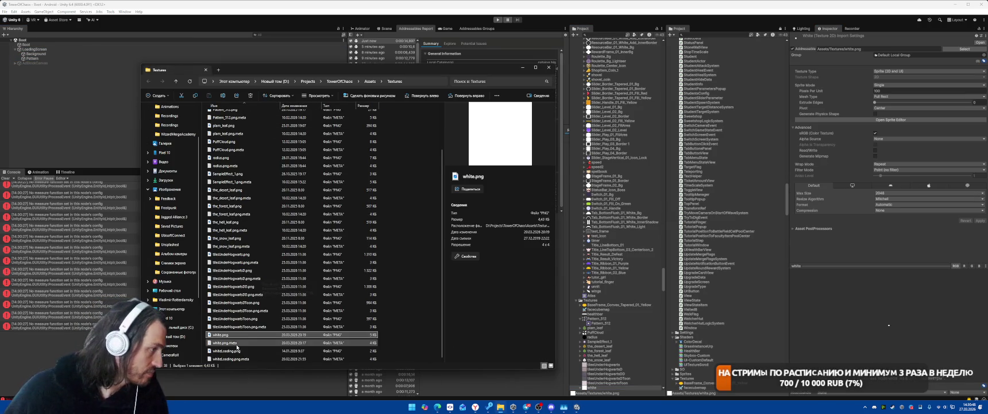
key(Down)
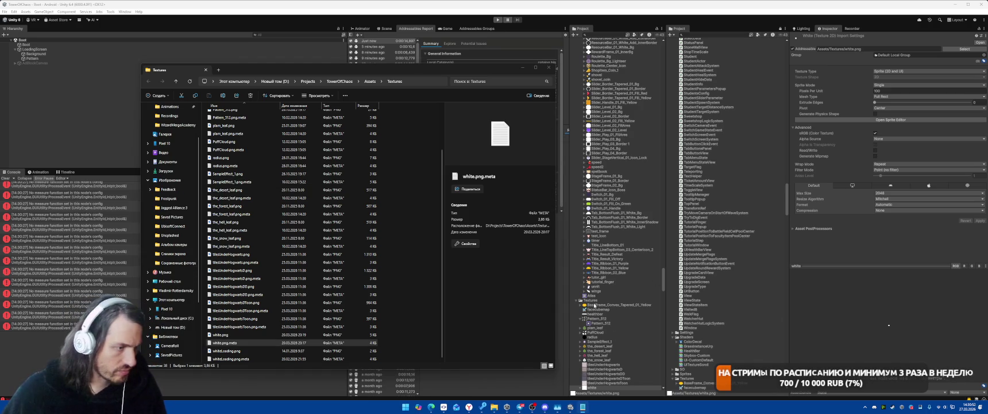
click(172, 44)
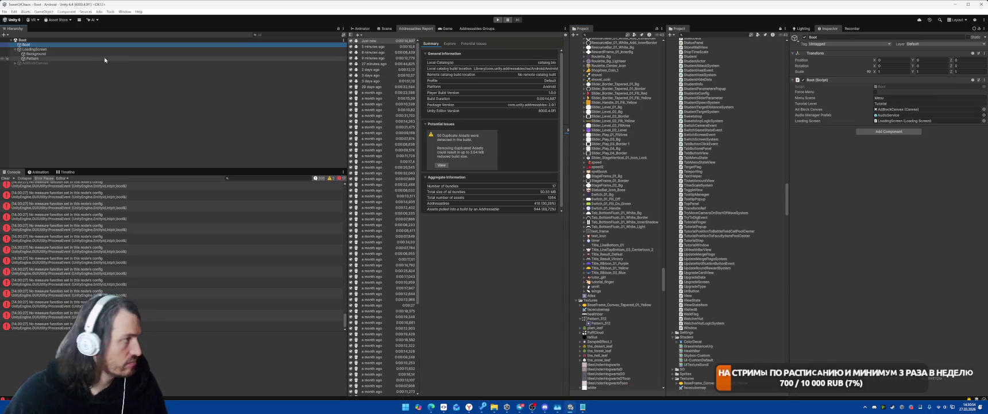
Ping the Boot script from Boot's Script field, then switch to Rider.
click(900, 87)
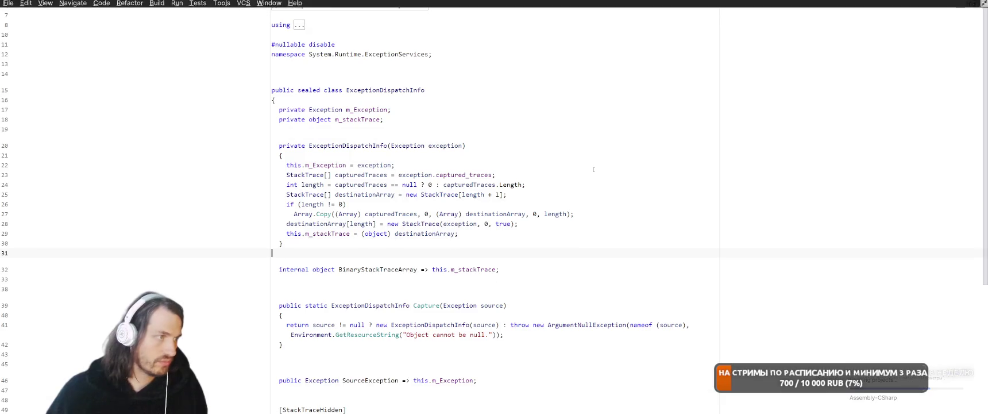
click(599, 166)
Rerun Find in Files for the guid with Directory scope widened from Scripts to Assets.
key(ctrl+shift+f)
key(Return)
key(ctrl+shift+f)
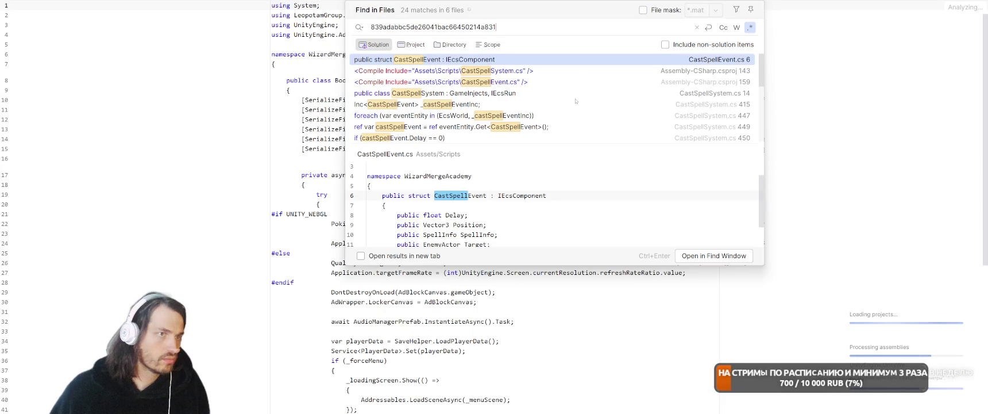
key(alt+p)
key(alt+d)
key(ctrl+shift+Left)
key(BackSpace)
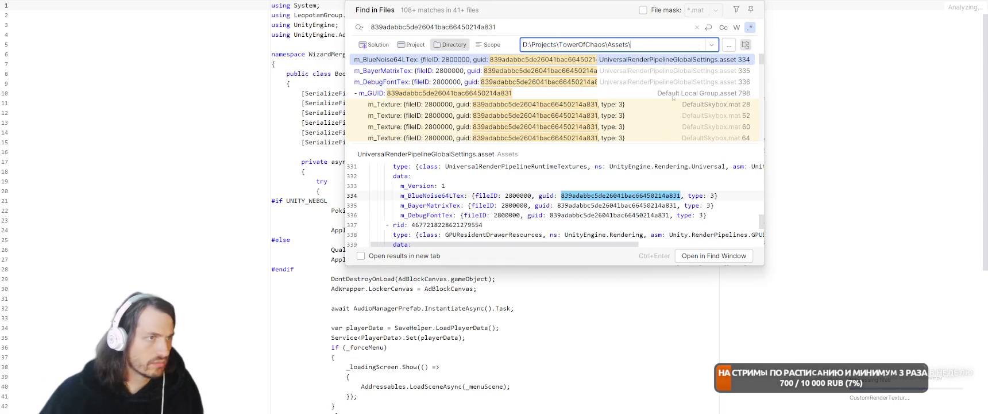
Preview the AdBlockCanvas.prefab match, then switch back to Unity.
scroll(643, 97, down, 5)
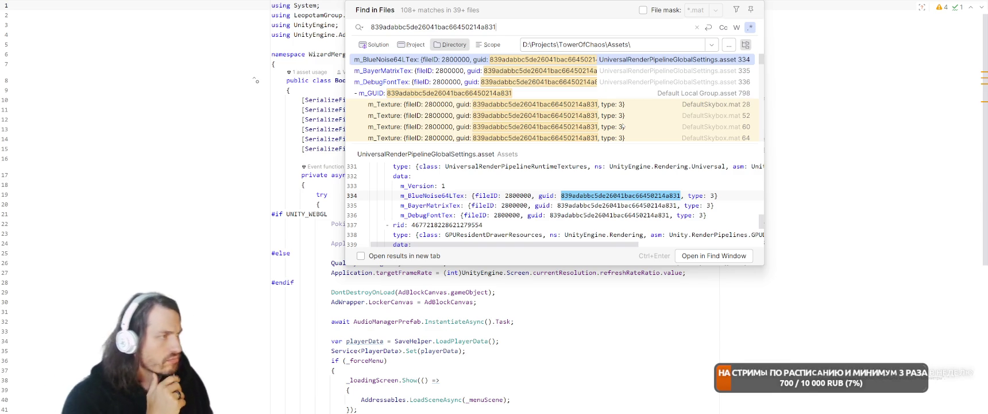
scroll(625, 101, down, 3)
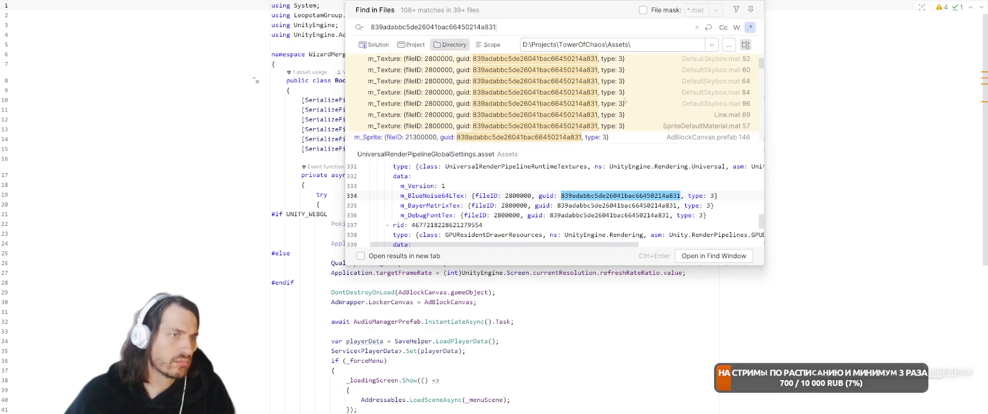
click(598, 127)
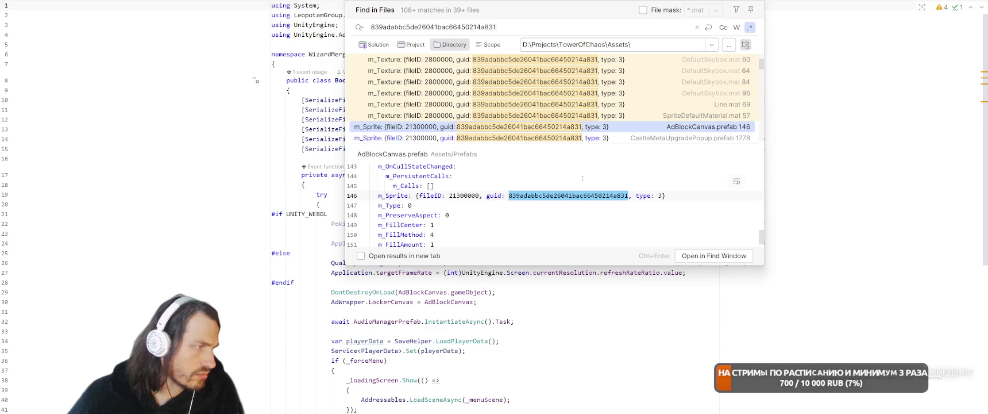
scroll(582, 179, up, 1)
scroll(586, 172, down, 1)
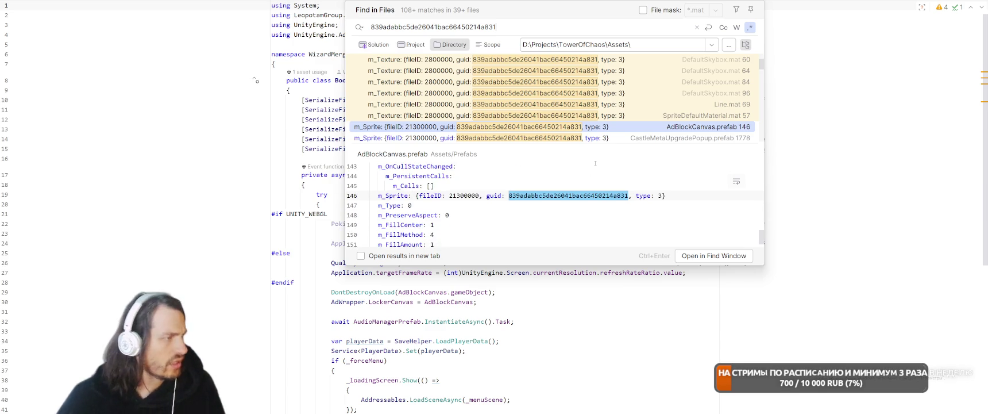
key(alt+Tab)
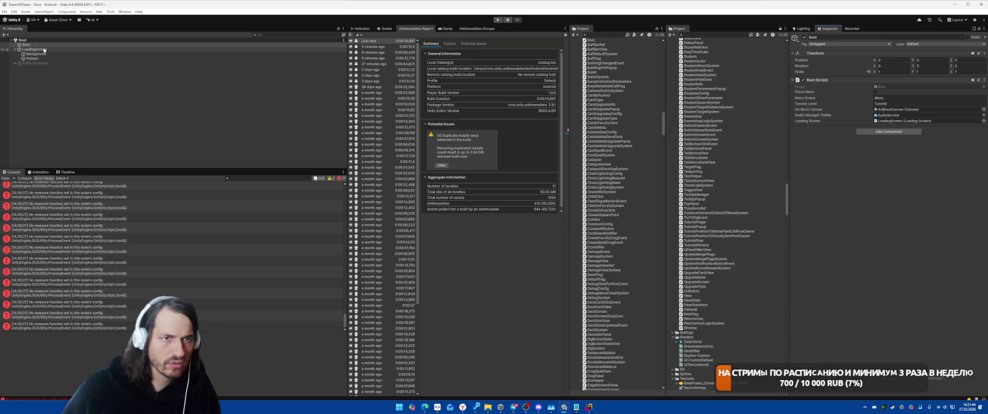
Ping Boot's Ad Block Canvas and Audio Manager Prefab references, expand AdBlockCanvas, then return to Rider.
click(931, 109)
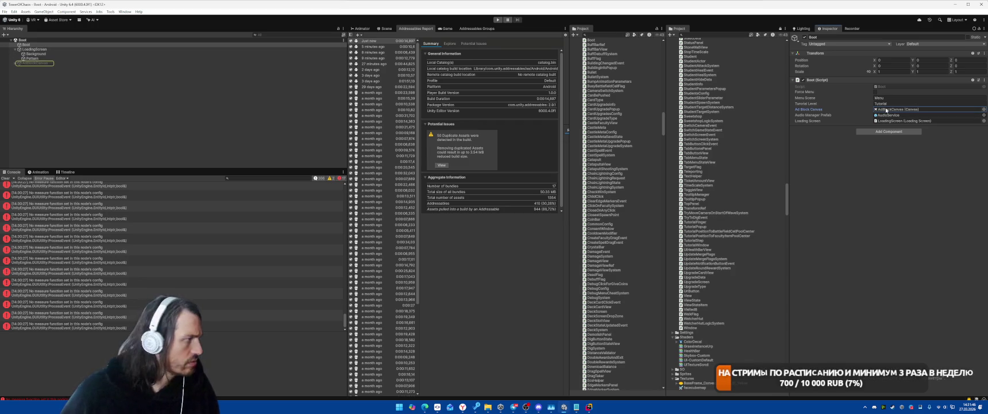
click(889, 115)
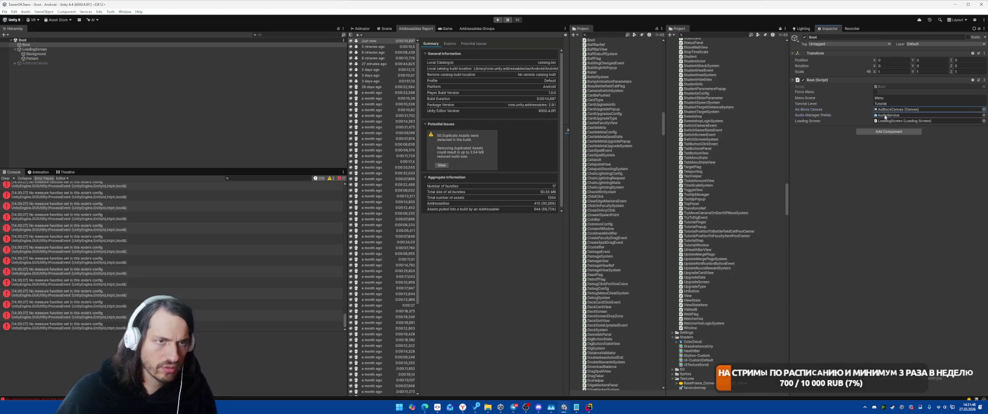
click(122, 63)
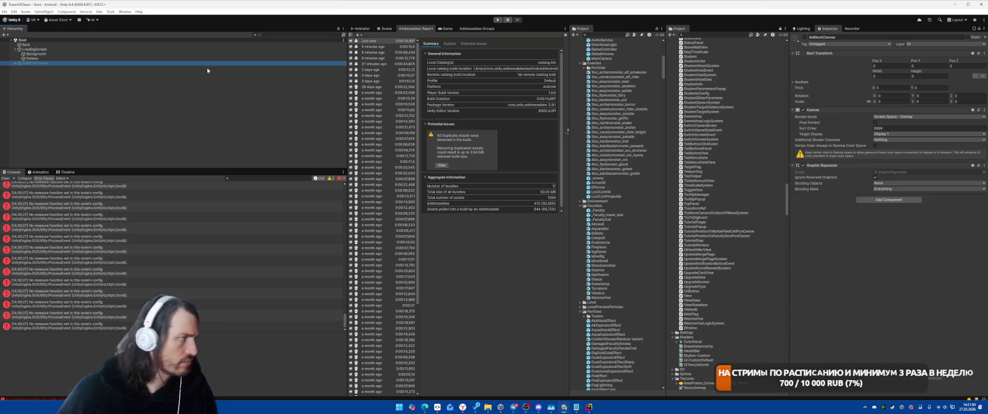
key(Right)
key(alt+Tab)
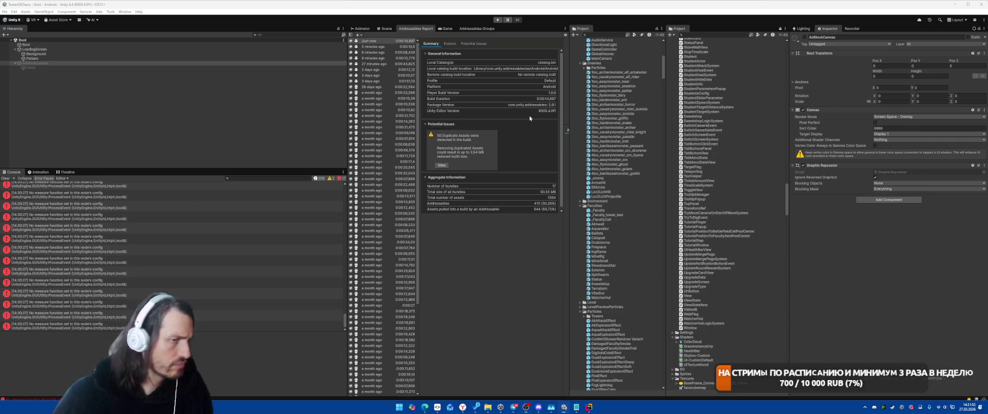
key(alt+Tab)
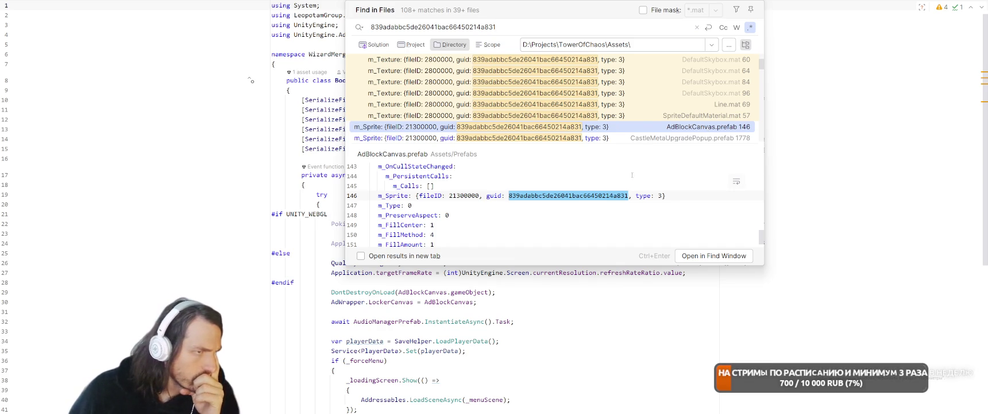
Limit the GUID search directory to Assets\Materials, yielding 8 matches in 3 .mat files.
scroll(593, 107, down, 10)
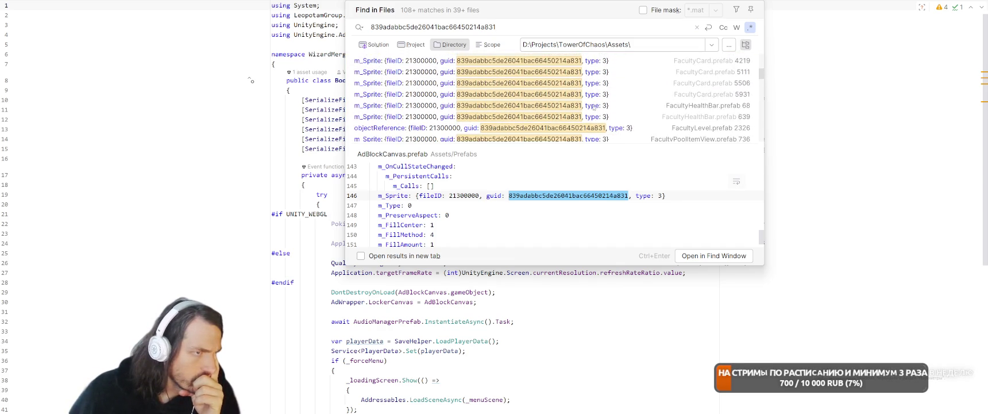
scroll(593, 108, down, 10)
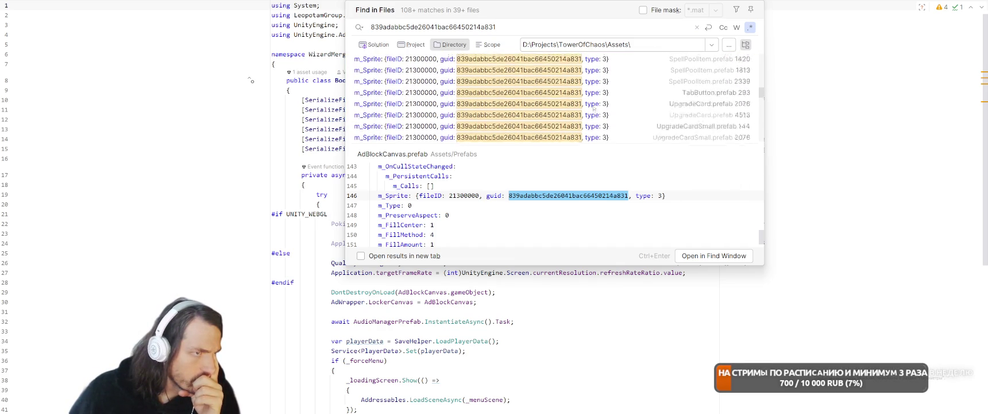
scroll(594, 108, down, 10)
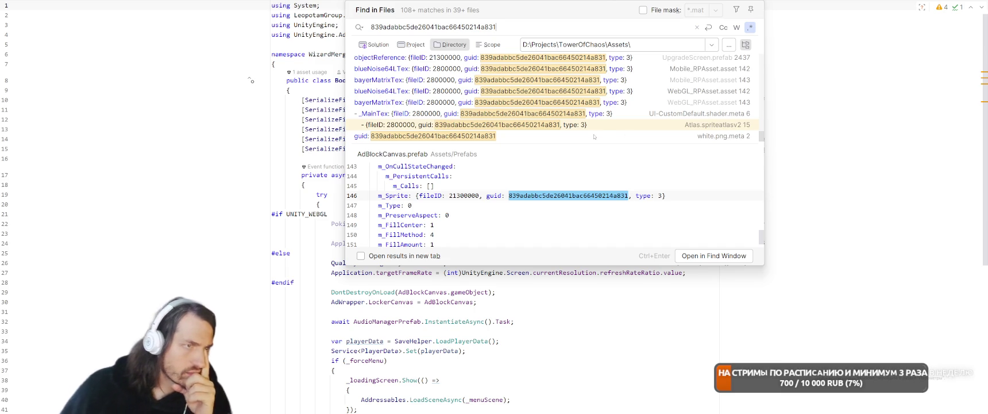
scroll(595, 136, up, 3)
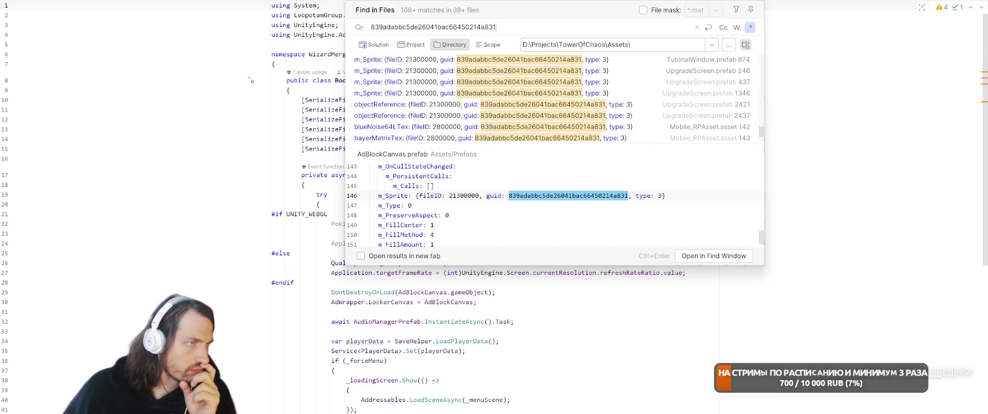
click(658, 45)
text(Scenes\)
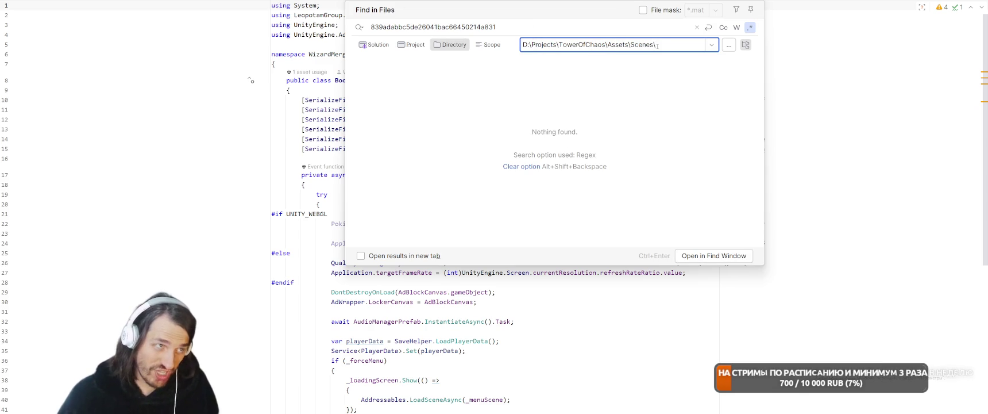
key(BackSpace)
key(BackSpace)
key(BackSpace)
key(BackSpace)
key(BackSpace)
text(Material)
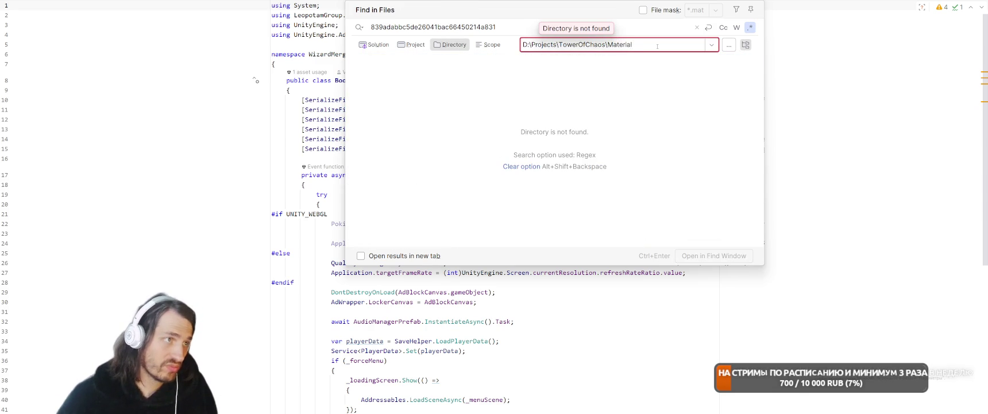
key(BackSpace)
key(BackSpace)
key(BackSpace)
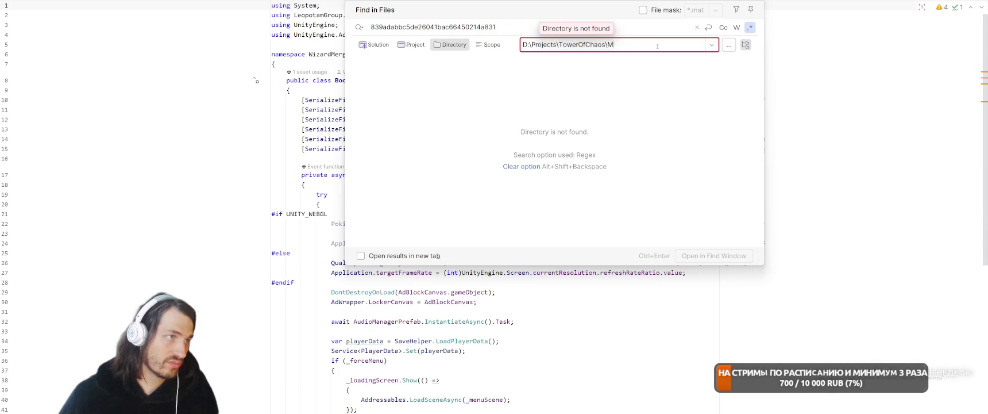
text(Assets)
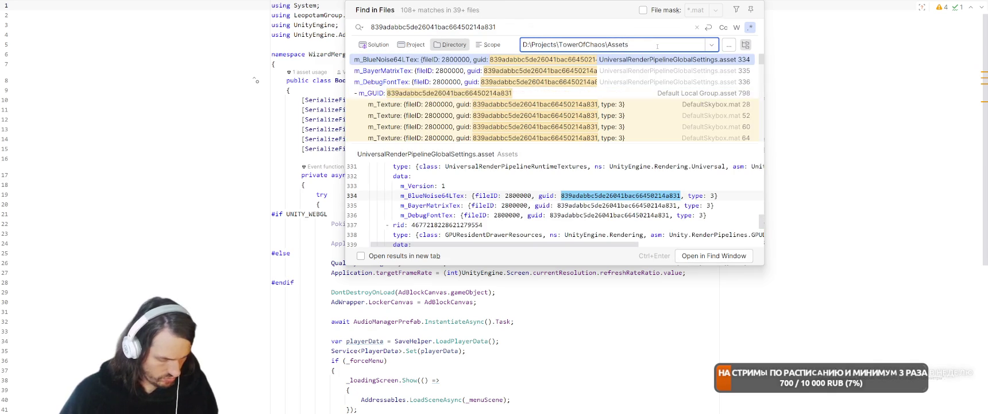
text(\Materials)
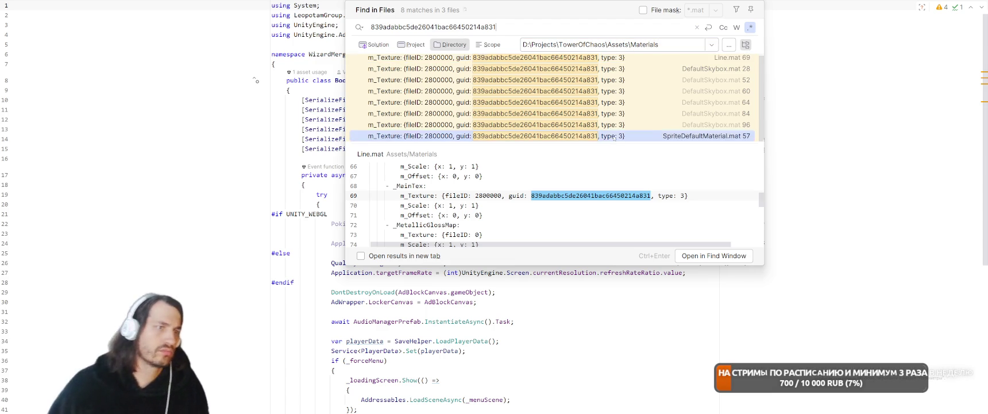
scroll(636, 84, down, 1)
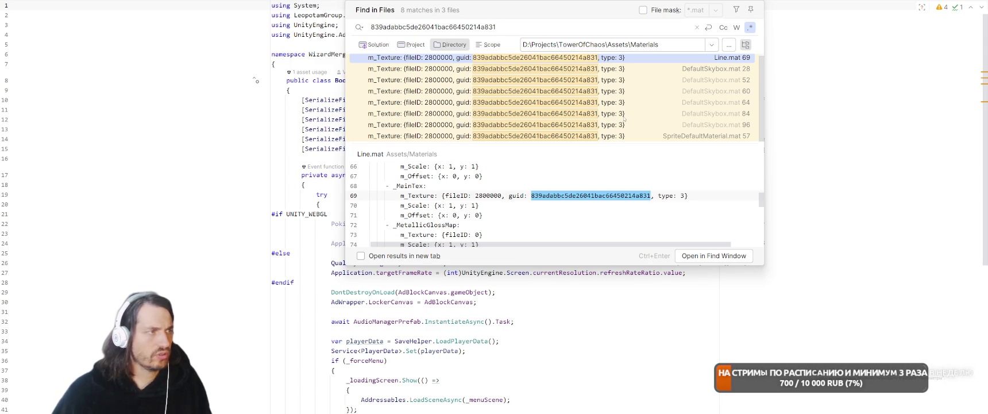
key(alt+Tab)
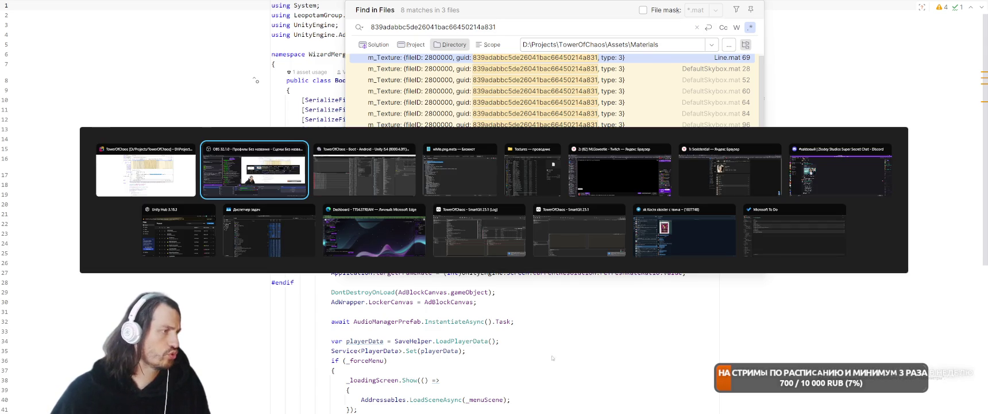
Reveal whiteLoading from Unity's Project panel in File Explorer and select whiteLoading.png.meta.
key(alt+Tab)
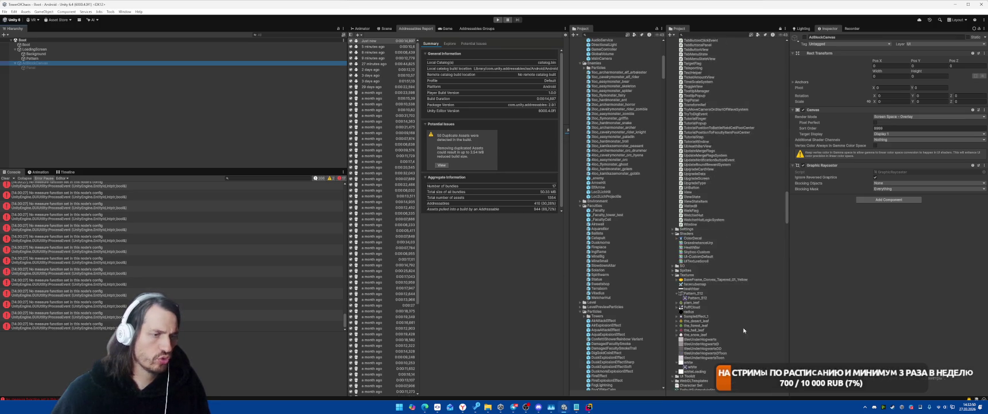
scroll(744, 331, down, 5)
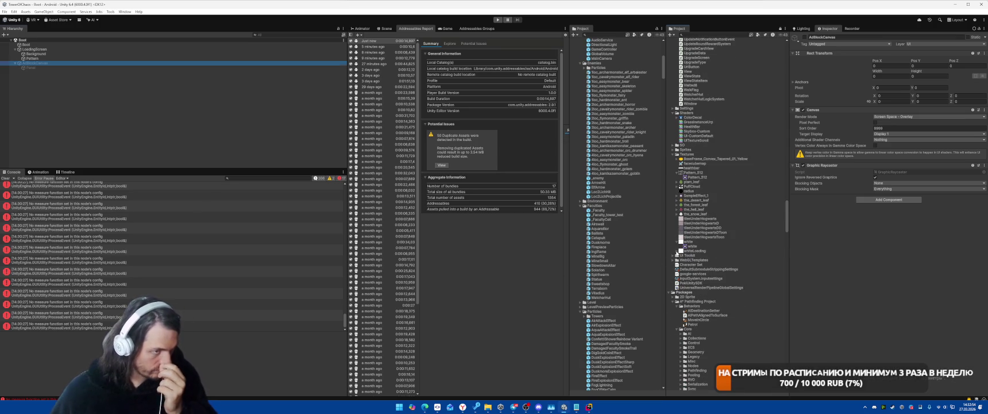
right_click(694, 250)
click(725, 82)
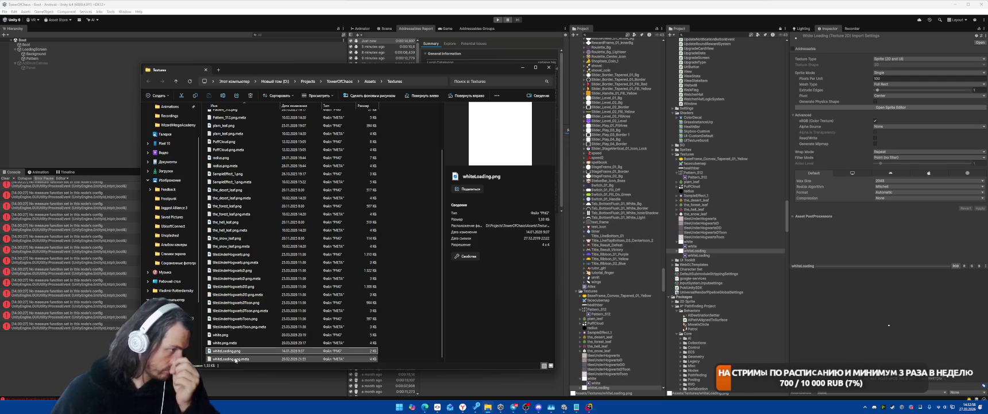
click(236, 358)
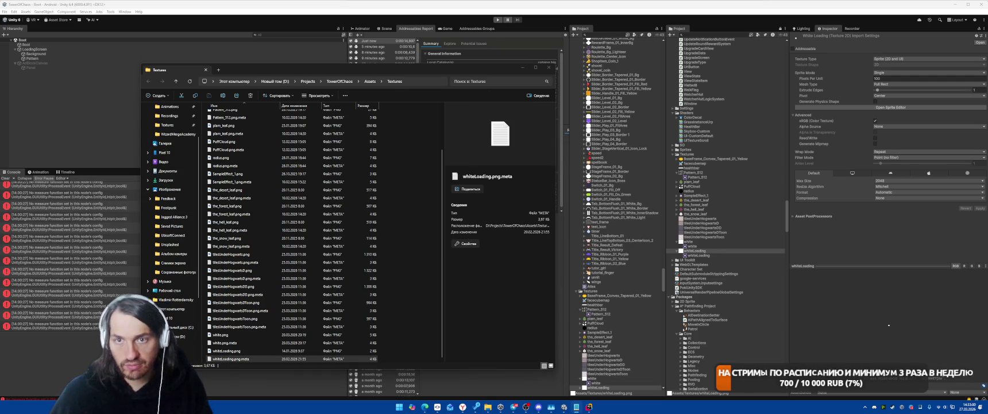
key(alt+Tab)
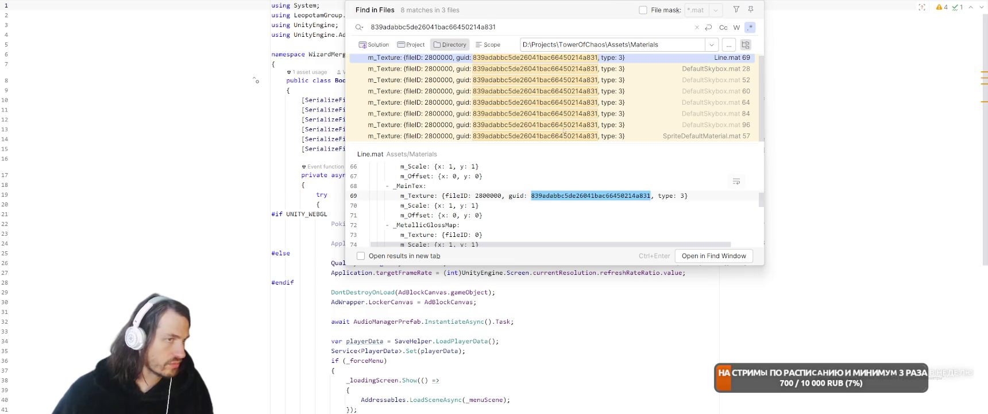
Preview the GUID matches from DefaultSkybox.mat through SpriteDefaultMaterial.mat, then dismiss the results.
scroll(526, 60, up, 1)
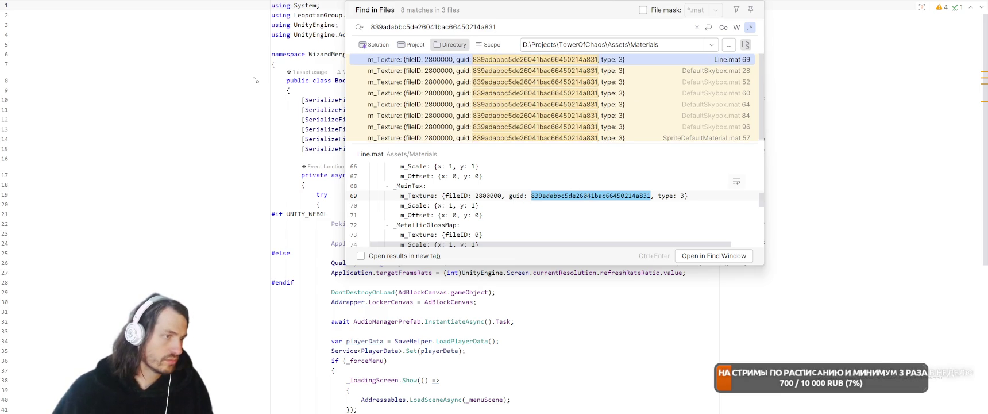
click(520, 70)
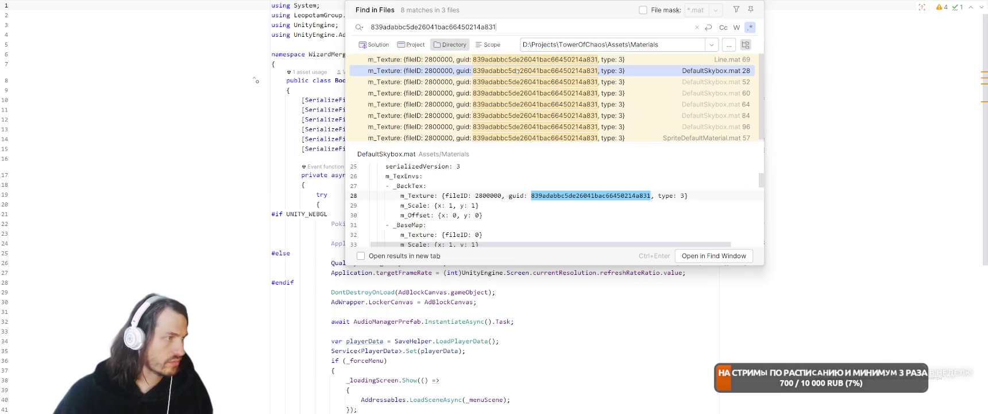
key(Down)
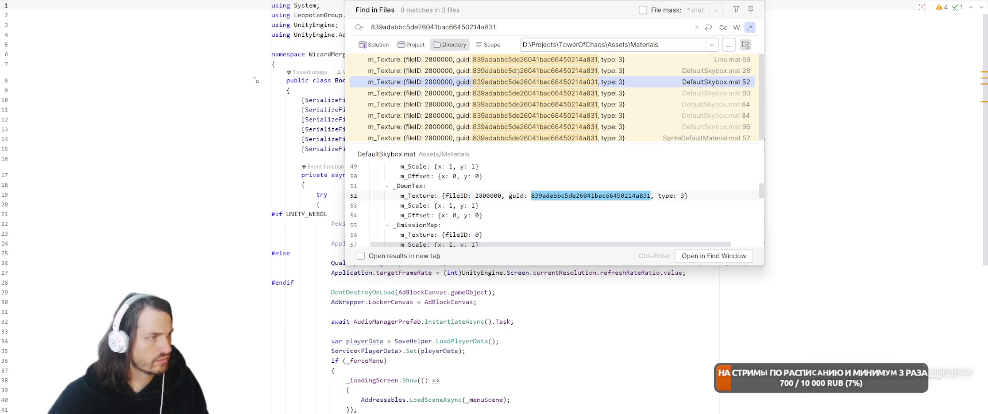
key(Down)
key(Down)
key(Down)
key(Down)
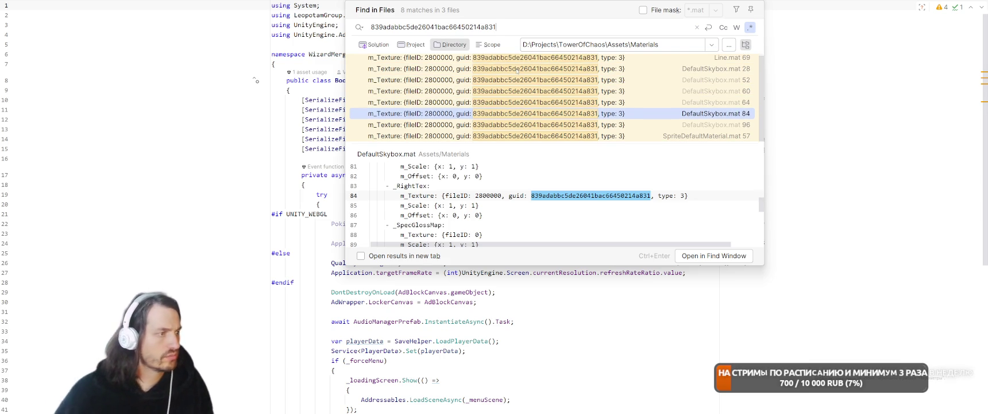
key(Down)
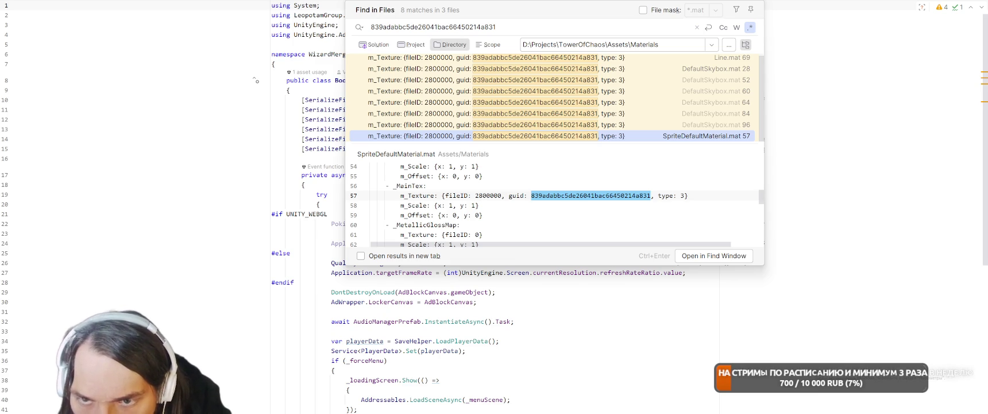
click(818, 175)
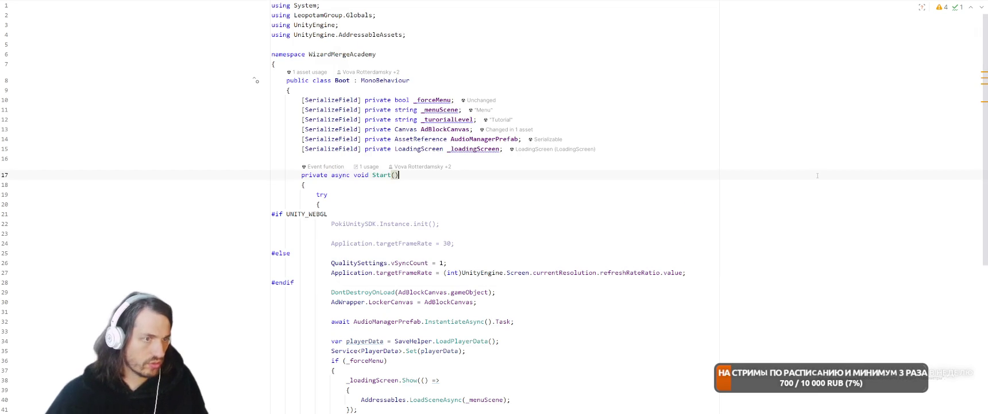
Paste the sprite ID into Find in Files and widen the directory from Assets\Materials to Assets.
key(ctrl+shift+f)
key(ctrl+v)
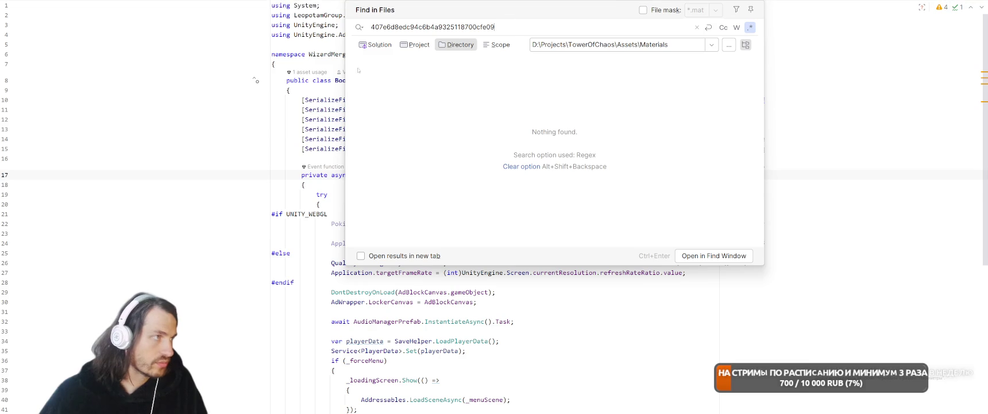
drag(638, 45, 669, 45)
key(BackSpace)
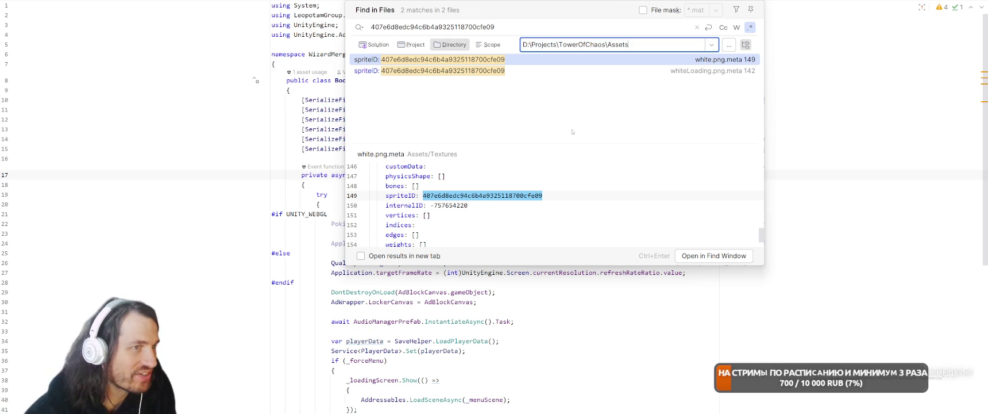
key(alt+Tab)
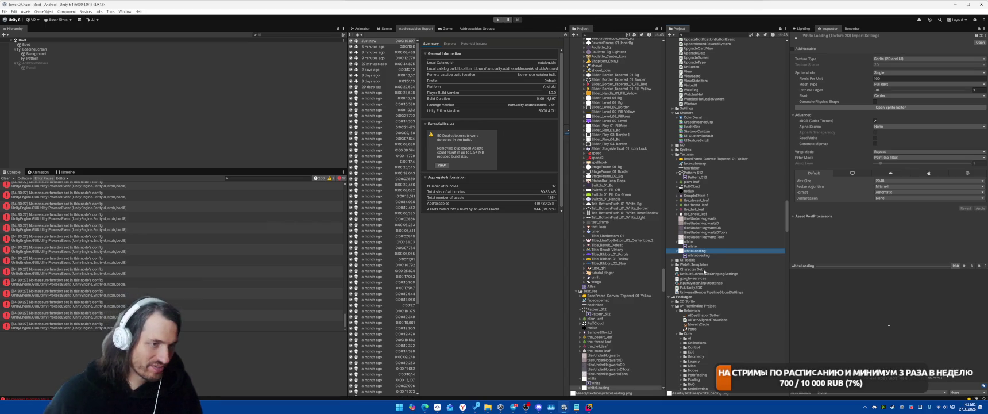
Check whiteLoading's asset options in Unity and rerun Rider's sprite ID search.
right_click(696, 251)
click(747, 198)
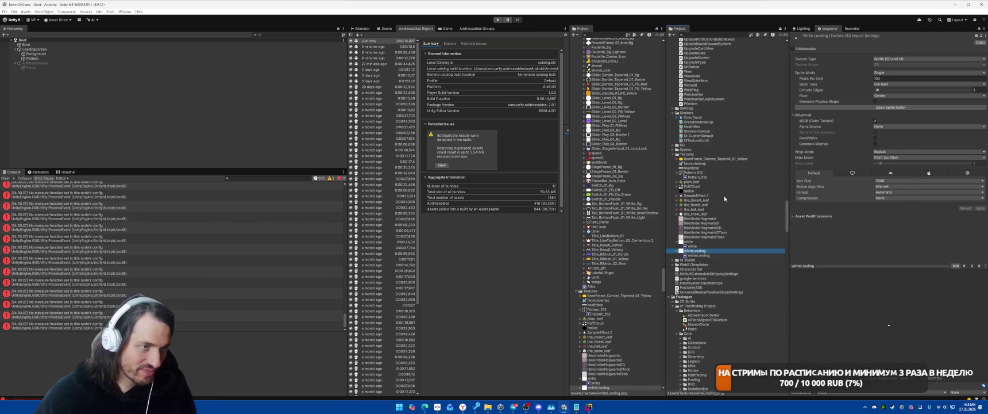
key(alt+Tab)
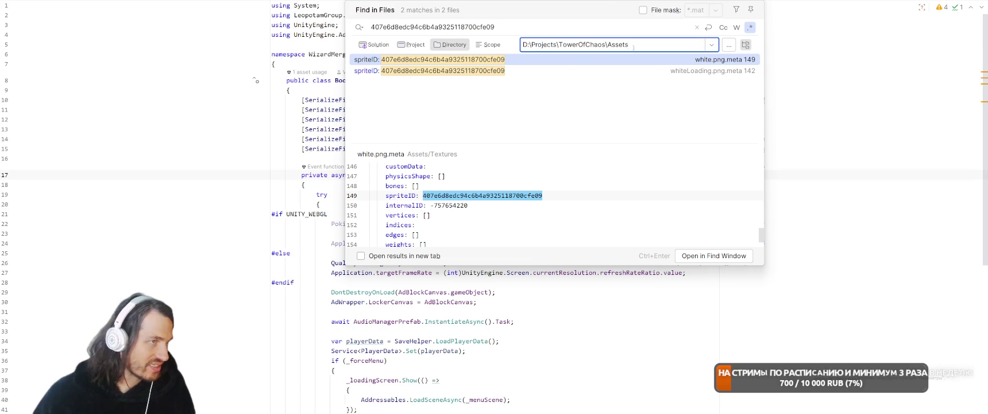
click(516, 25)
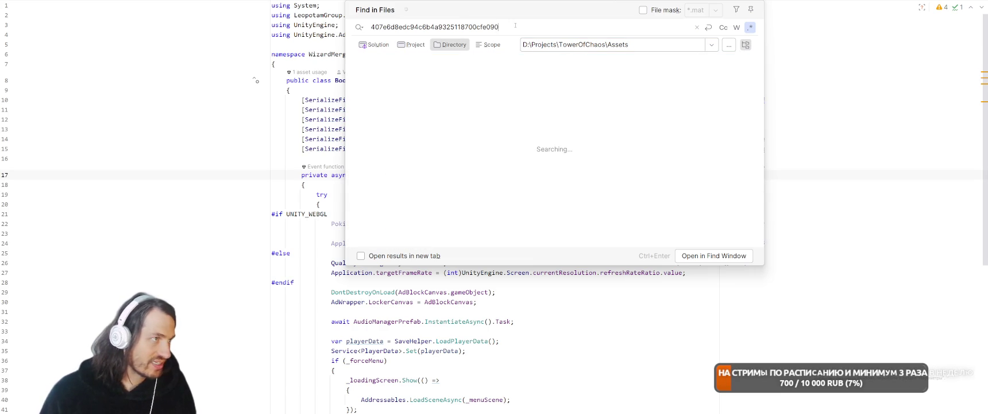
key(alt+Tab)
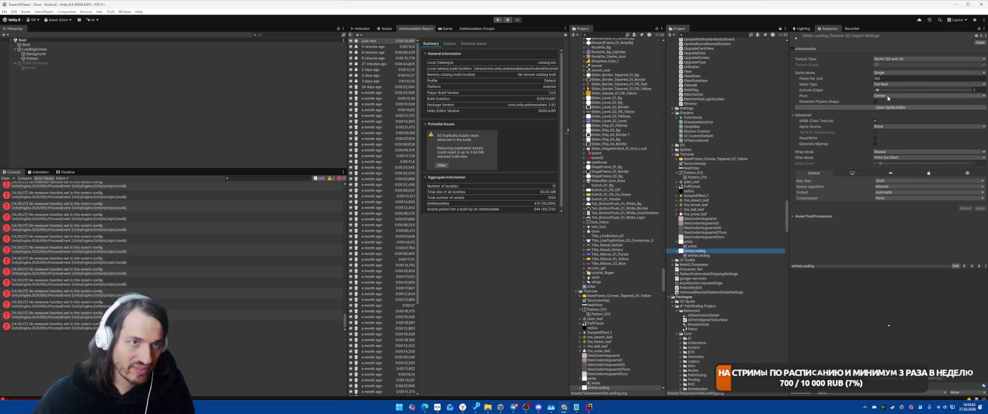
Switch whiteLoading's Sprite Mode to Multiple and back to Single, then apply.
click(896, 73)
click(888, 85)
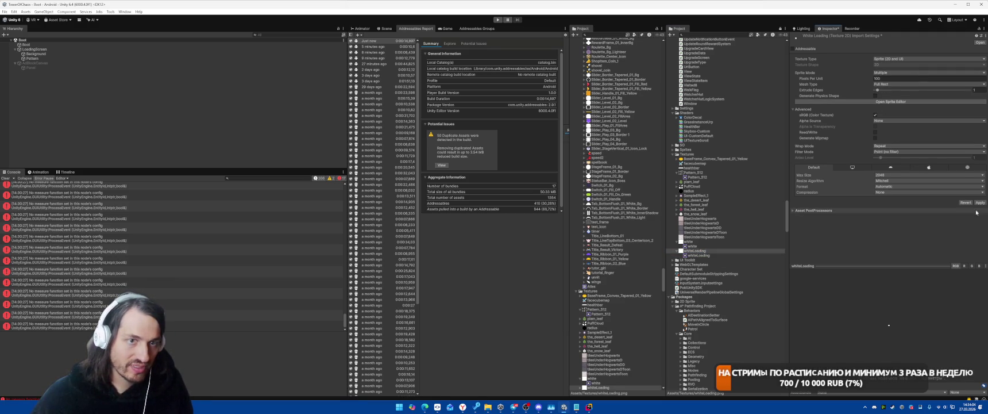
click(897, 73)
click(888, 78)
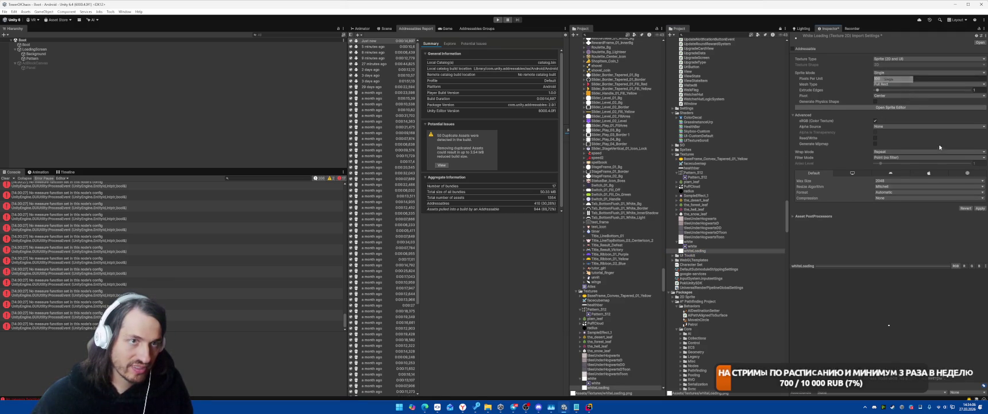
click(980, 209)
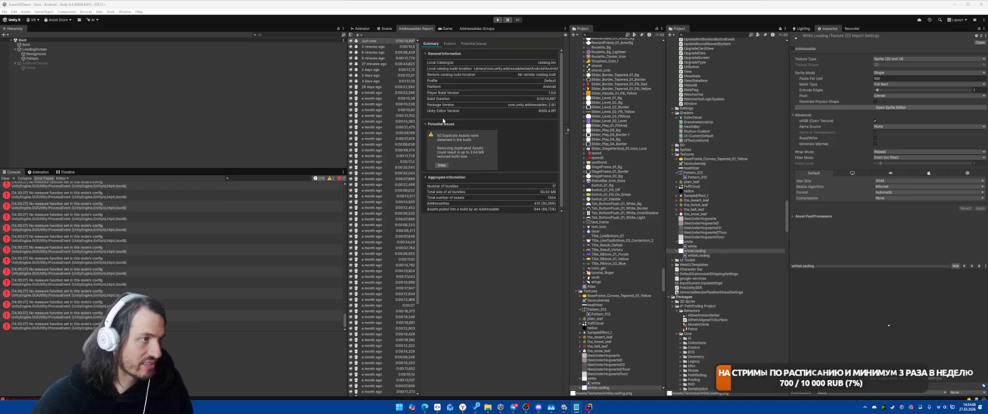
Save the Unity project from the File menu.
key(alt+Tab)
key(Tab)
key(alt+Tab)
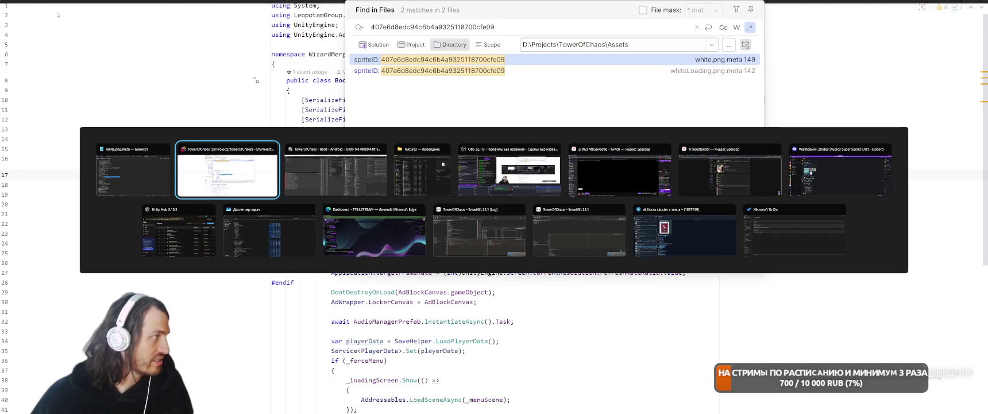
click(5, 12)
click(29, 83)
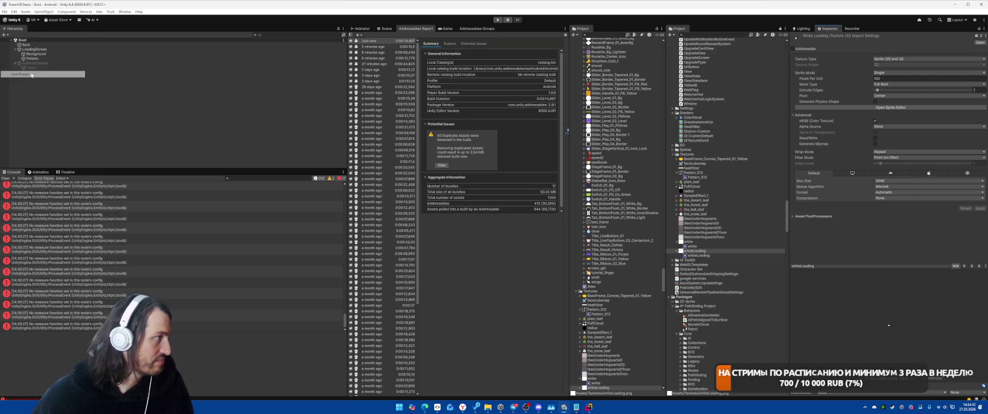
Close Rider's search results and select the whiteLoading sprite in Unity's Project window.
key(alt+Tab)
key(Tab)
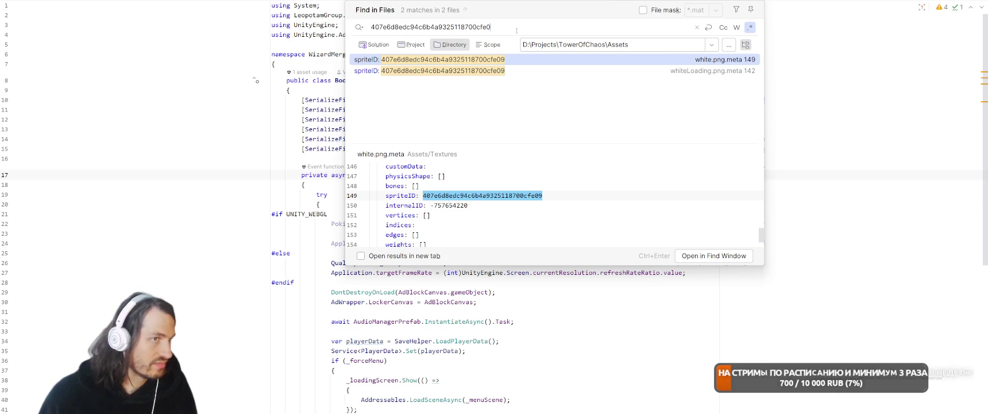
key(Escape)
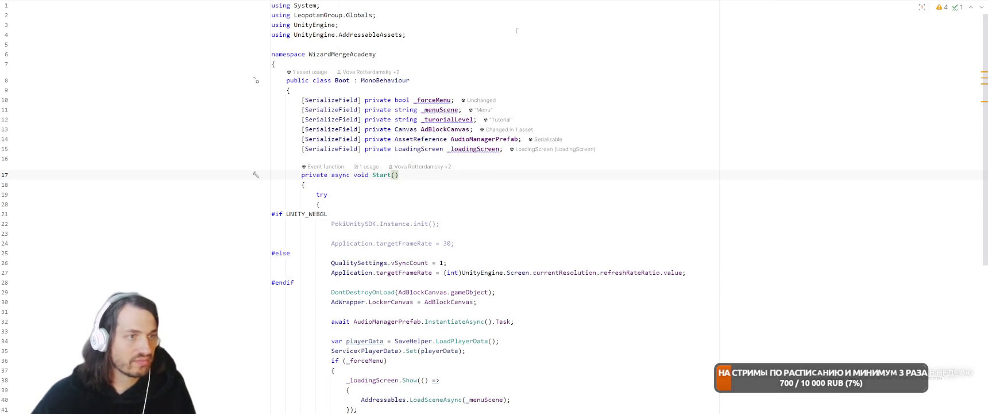
key(alt+Tab)
click(694, 256)
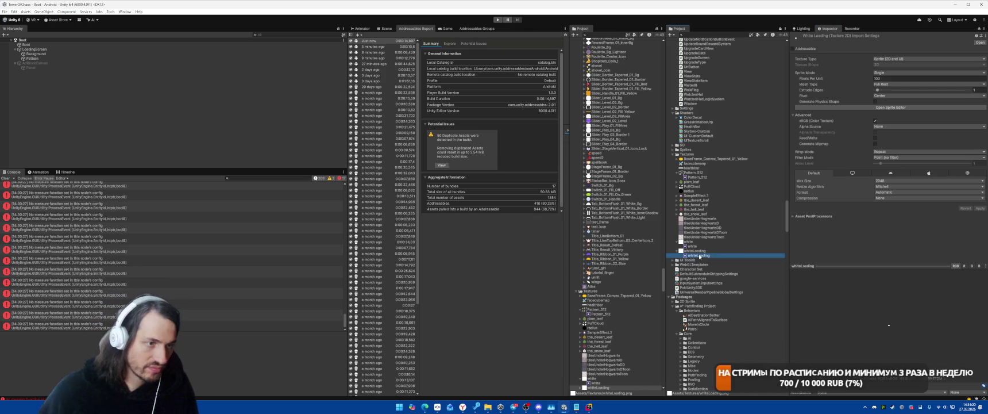
Reimport the whiteLoading texture after a glance at the Boot script.
click(796, 73)
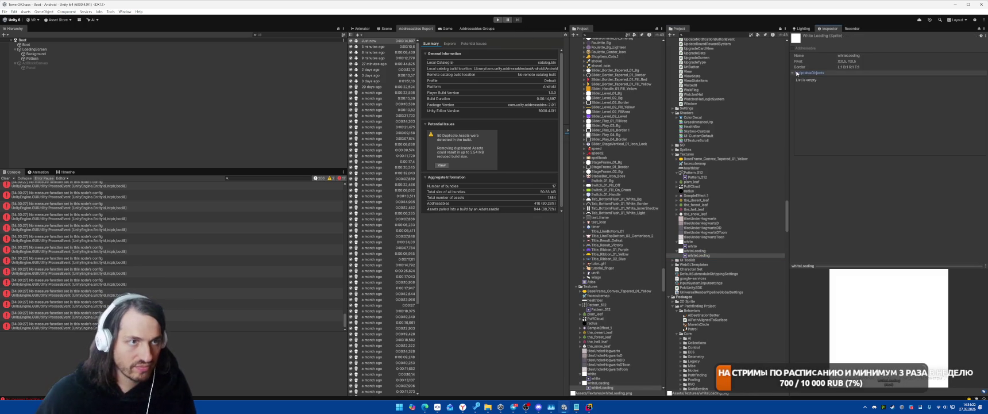
key(alt+Tab)
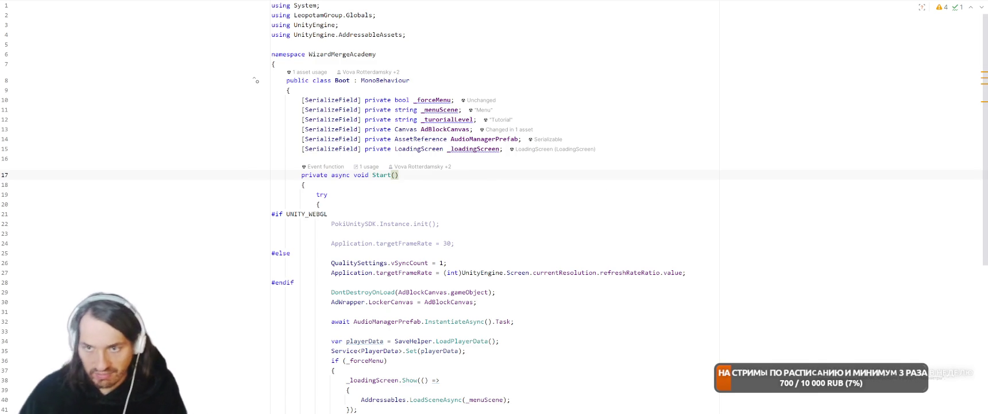
key(alt+Tab)
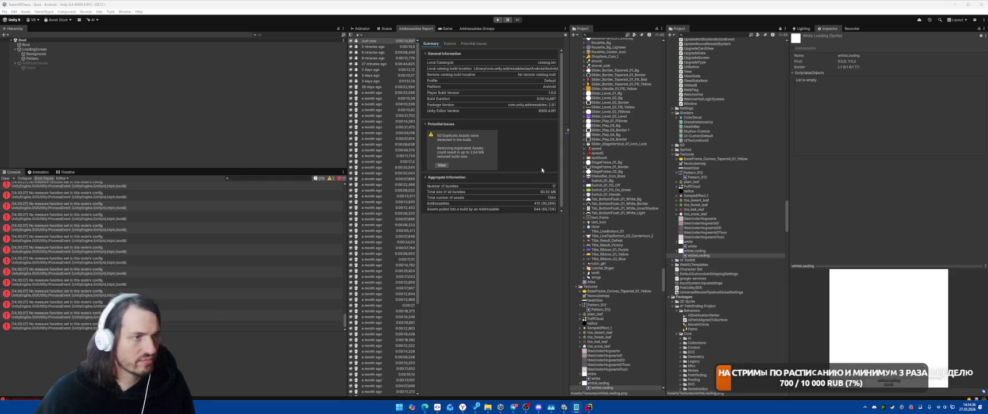
right_click(697, 251)
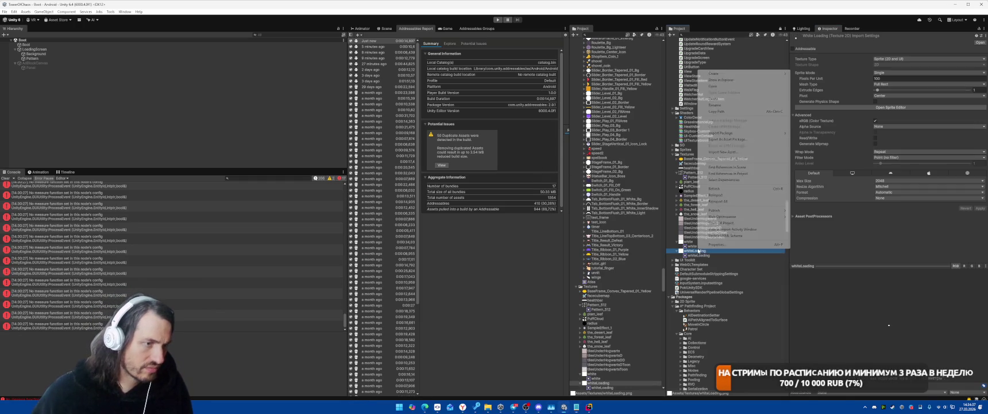
click(725, 201)
Check that the Background and Pattern objects' source images use whiteLoading.
click(44, 55)
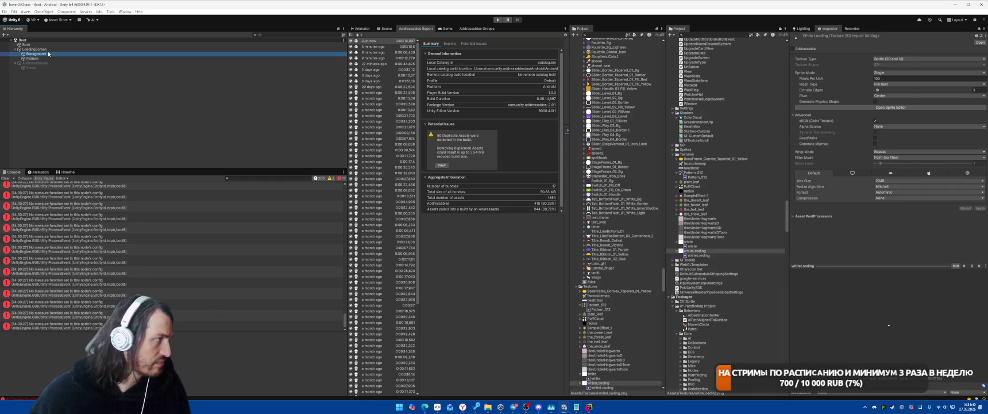
click(34, 58)
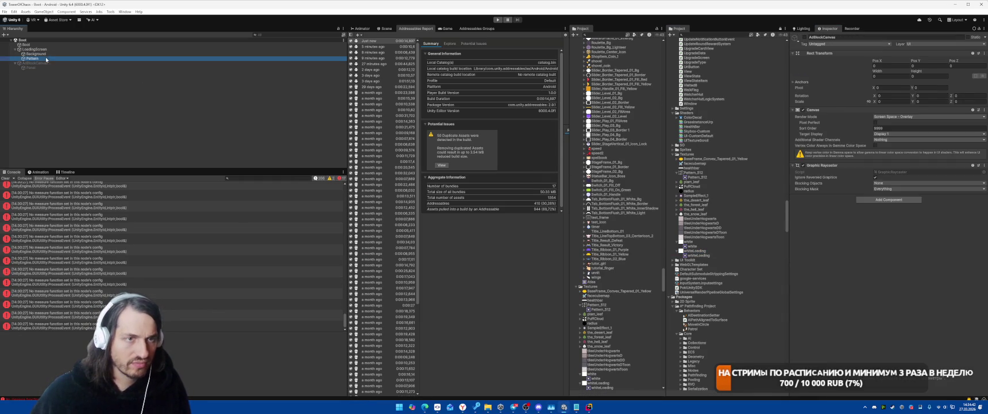
key(Up)
click(879, 123)
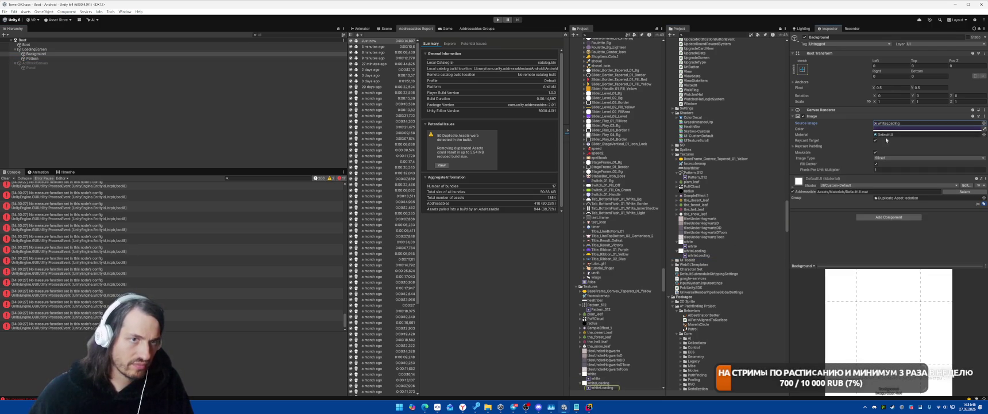
Clear the Console messages and switch over to Rider.
right_click(703, 251)
click(724, 197)
click(6, 178)
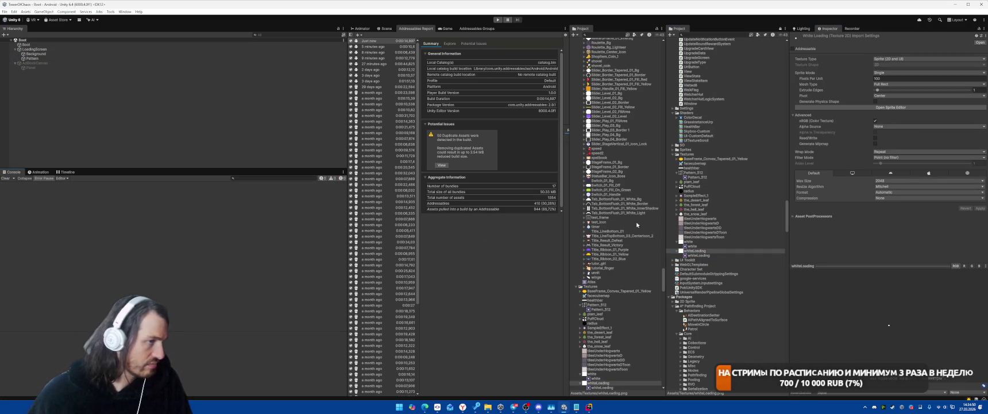
click(589, 407)
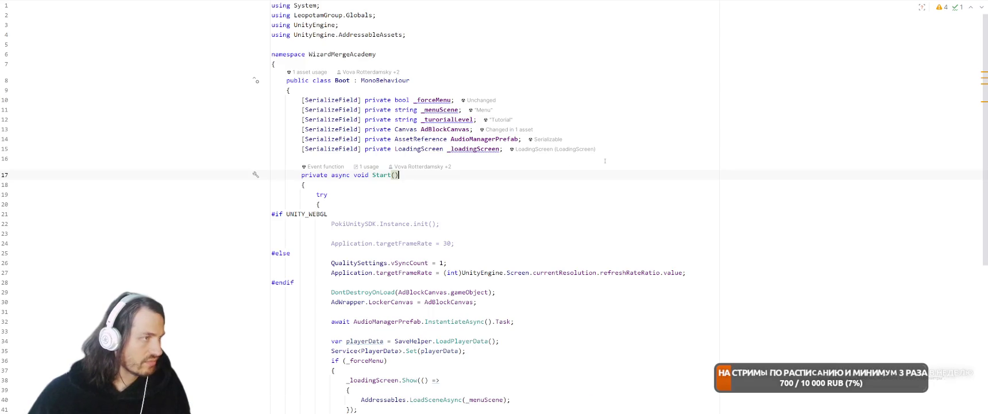
Rerun the sprite ID search, finding only white.png.meta line 149, then return to Unity.
key(ctrl+shift+f)
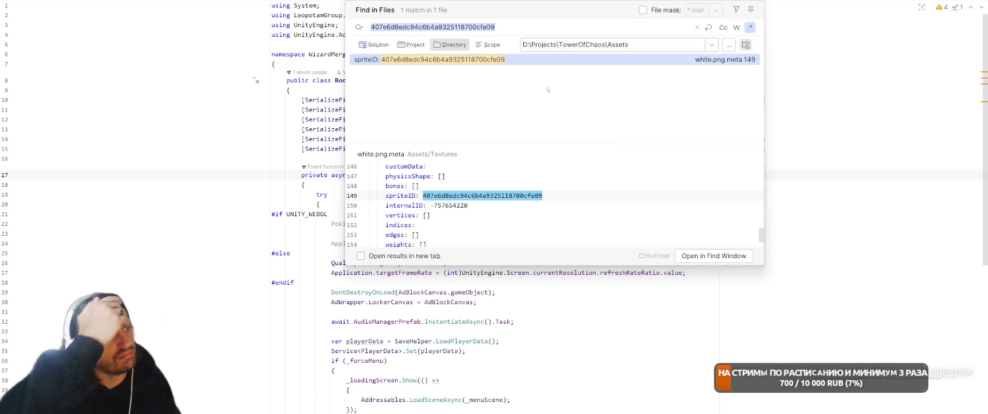
key(Escape)
key(alt+Tab)
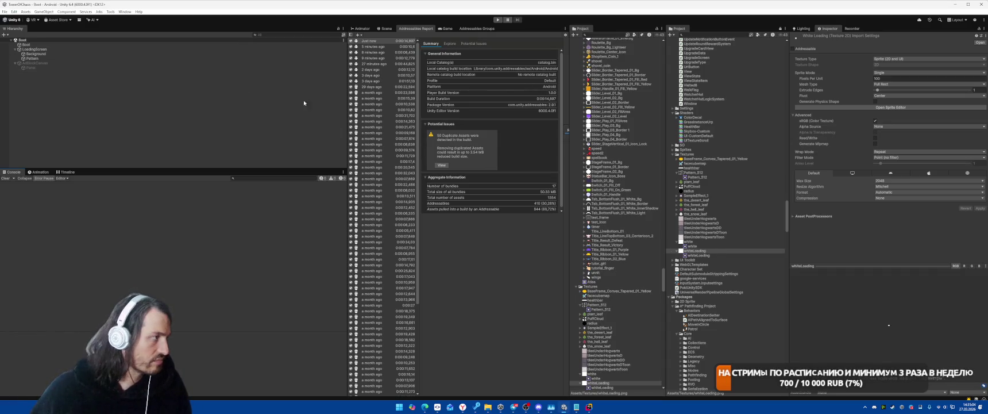
scroll(732, 224, up, 10)
scroll(732, 224, up, 15)
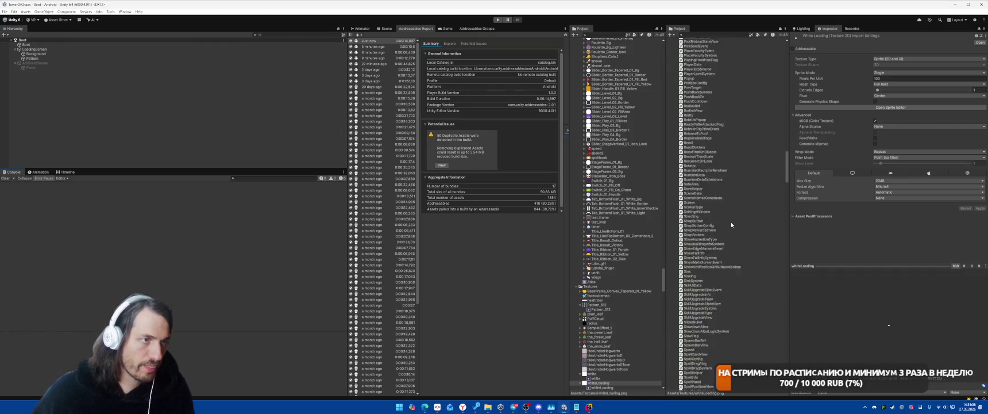
scroll(720, 229, up, 10)
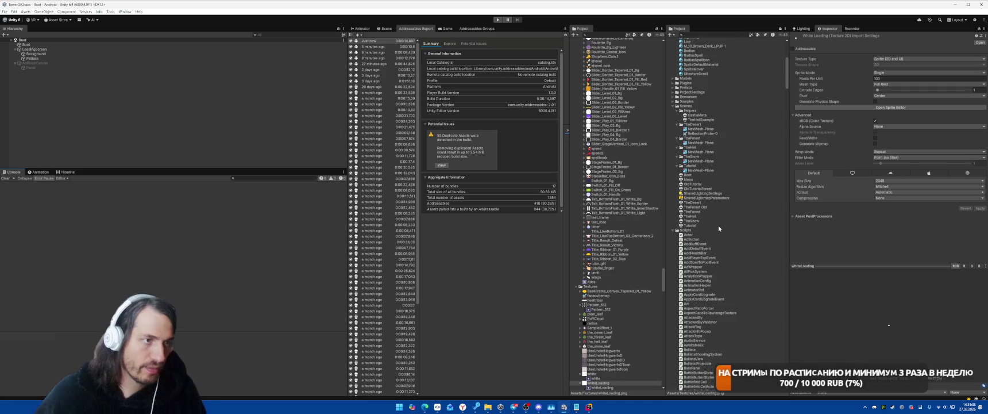
Find references to white.png and browse SpriteDefaultMaterial, Mobile_RPAsset, DefaultSkybox.mat and EdgeMarker.prefab.
right_click(688, 175)
click(724, 301)
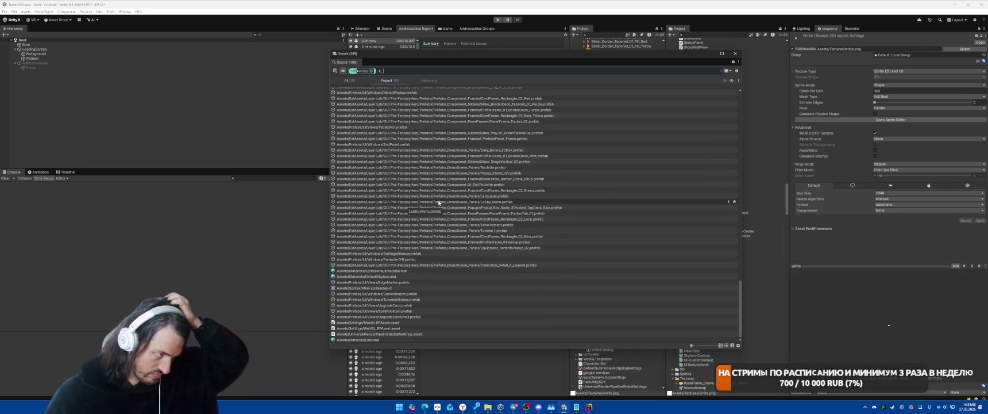
click(383, 270)
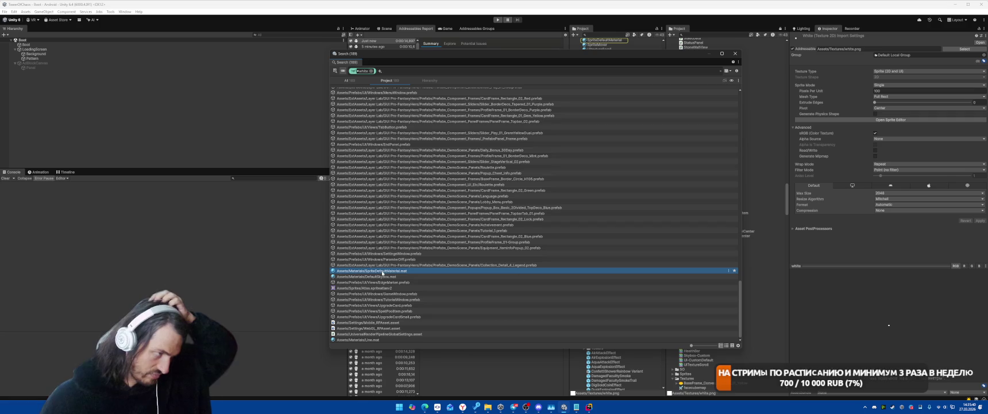
mouse_move(402, 54)
mouse_down()
mouse_move(231, 60)
mouse_move(286, 39)
mouse_up()
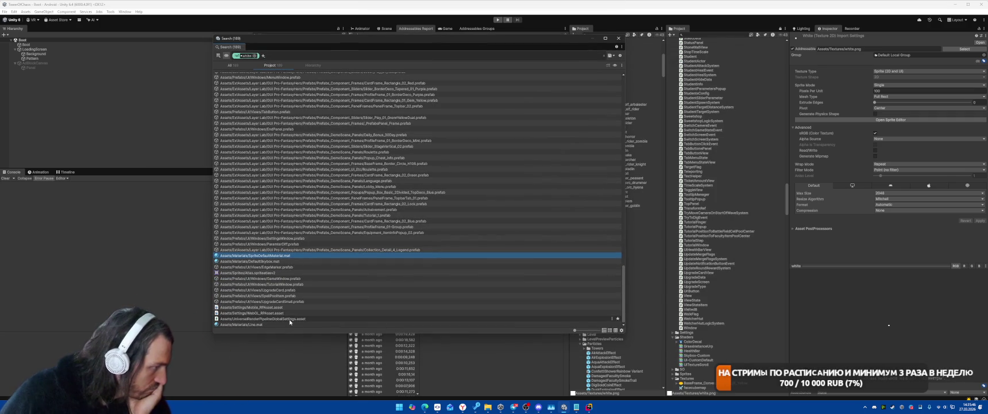
click(289, 319)
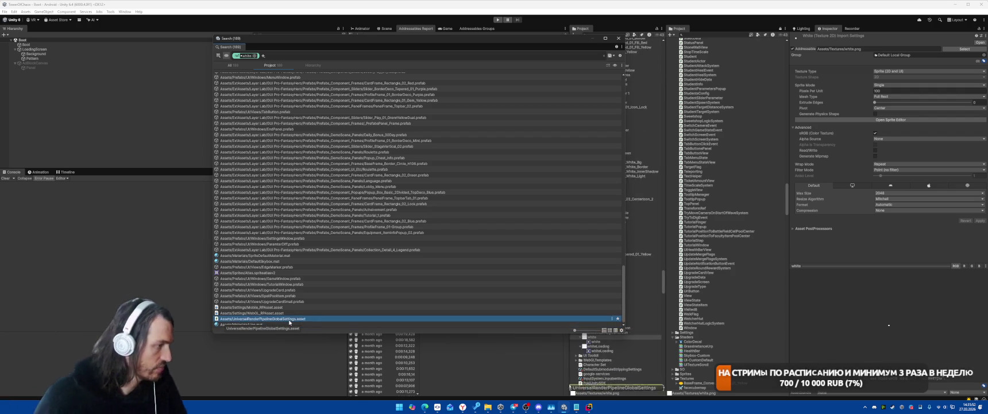
key(Up)
key(Up)
key(Up)
key(Up)
key(Up)
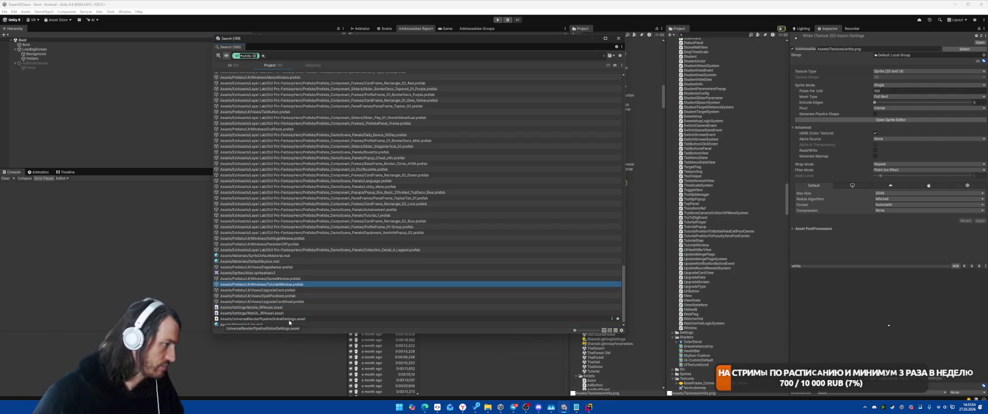
key(Up)
key(Up)
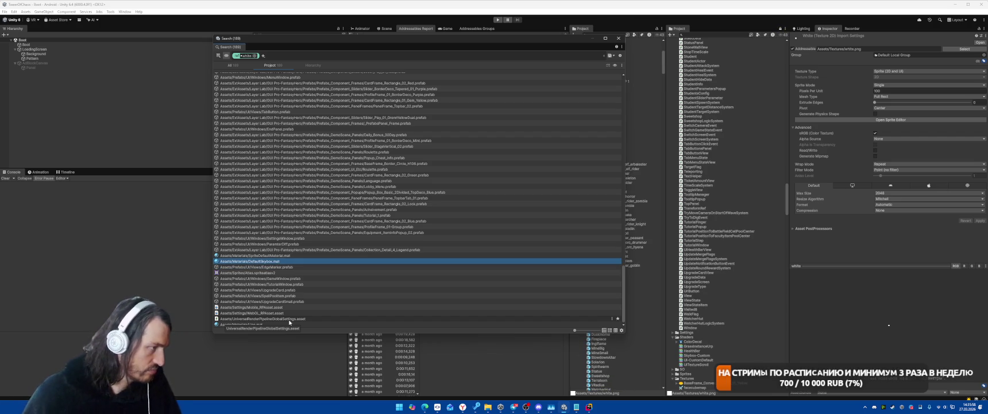
key(Down)
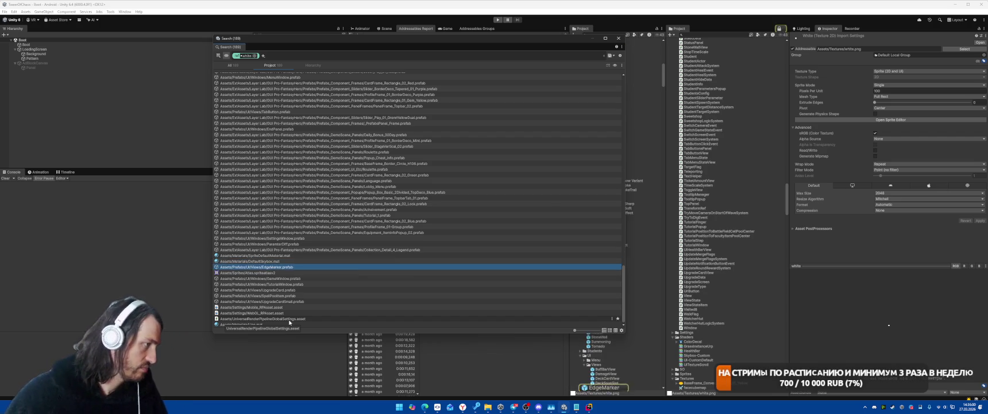
key(Escape)
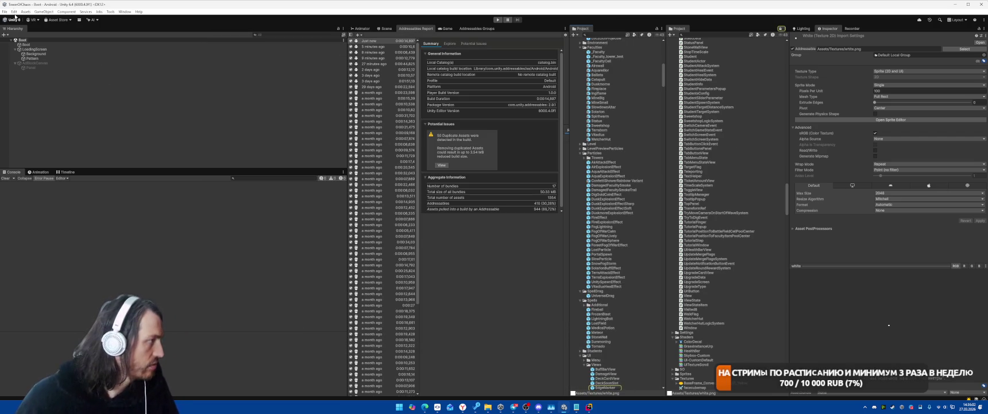
click(5, 11)
Build the Android APK from Build Profiles, overwriting the existing .apk in Builds.
click(20, 82)
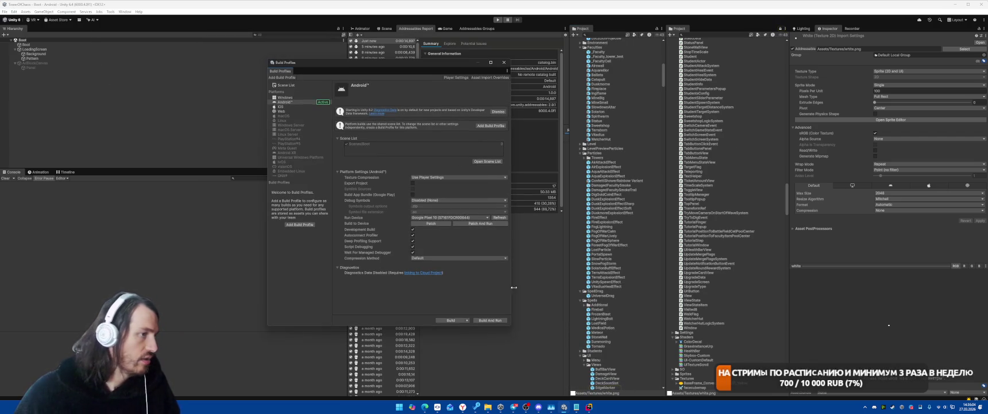
click(452, 320)
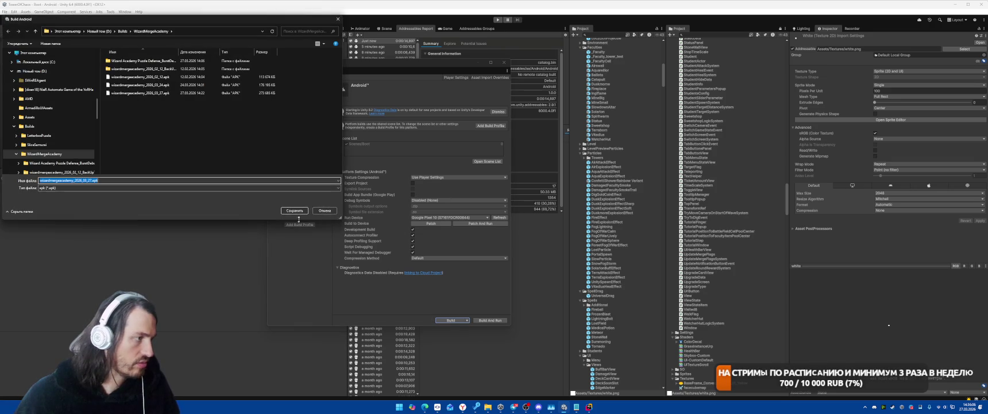
key(Return)
click(510, 203)
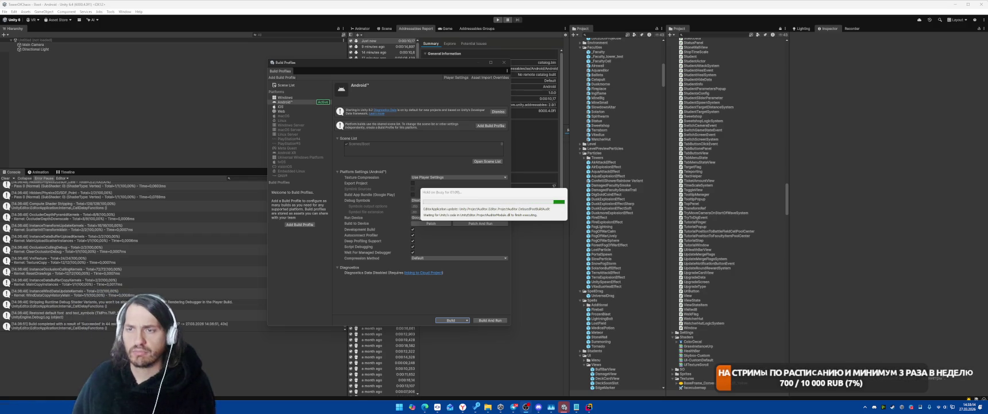
click(58, 270)
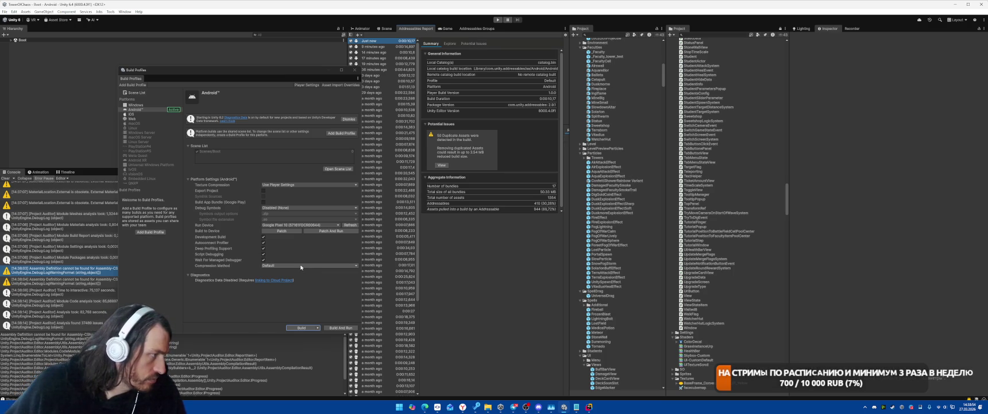
click(124, 11)
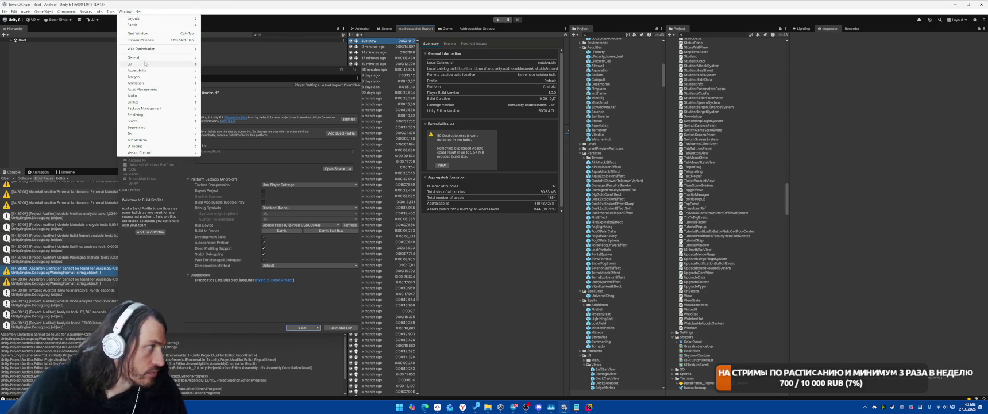
Open Project Auditor's Build Size report and run a New Analysis, discarding the old report.
mouse_move(144, 77)
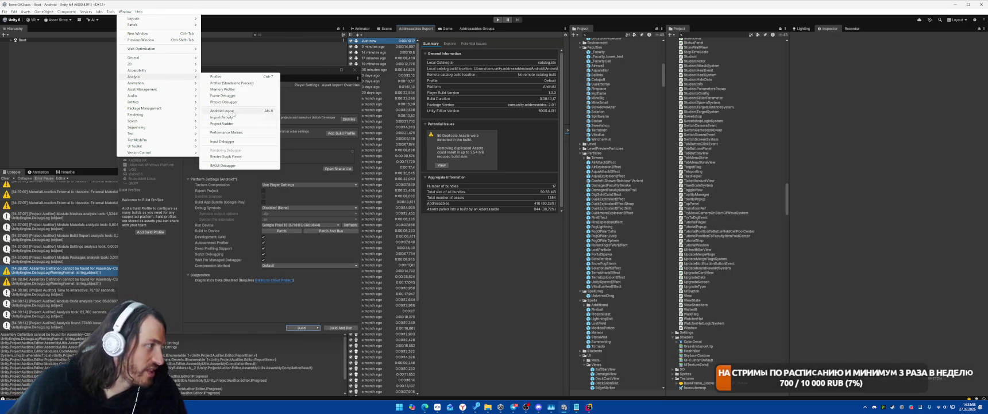
click(222, 123)
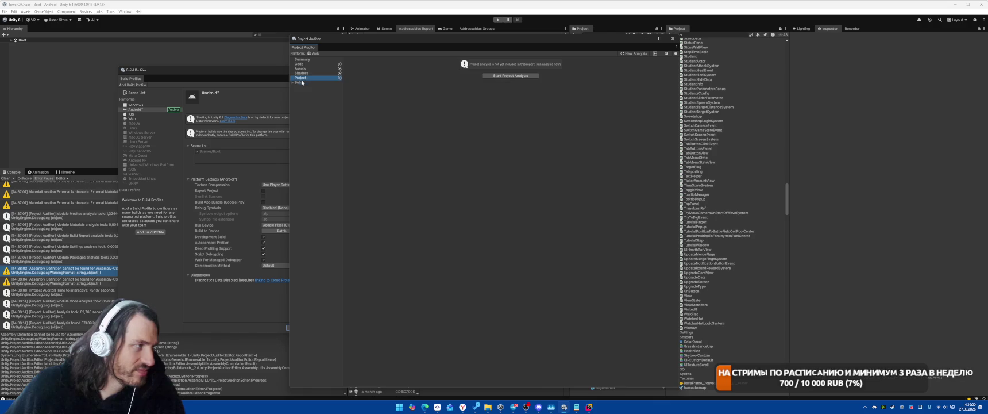
click(299, 82)
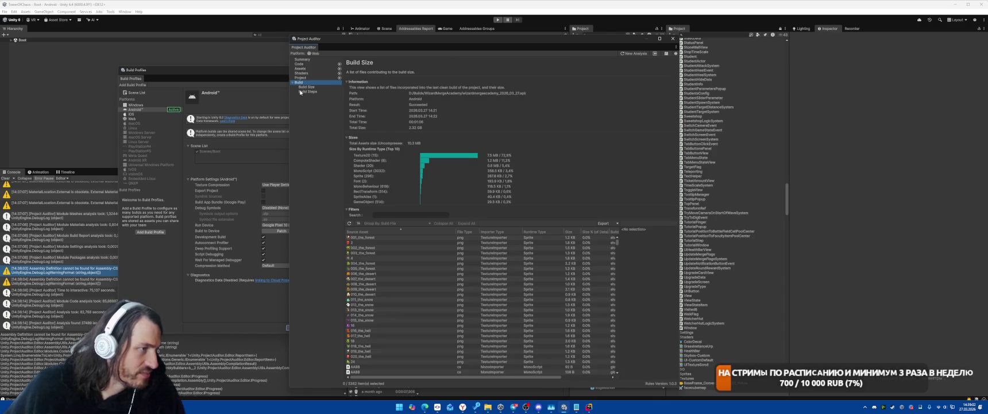
click(307, 88)
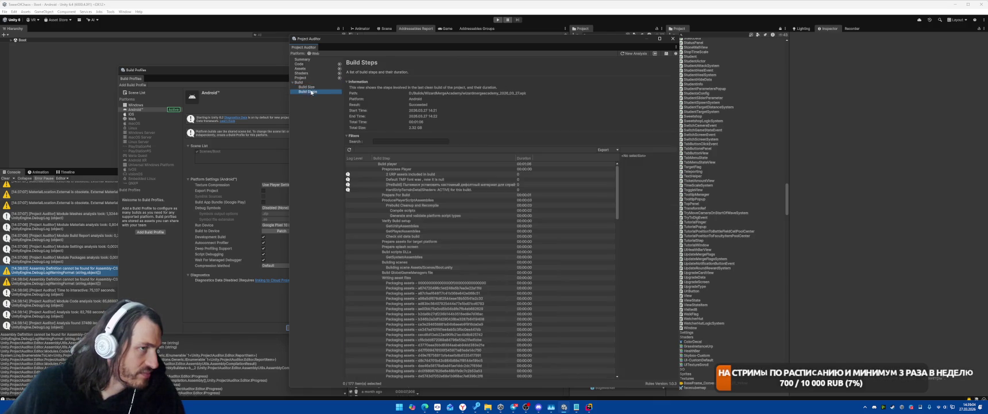
click(311, 88)
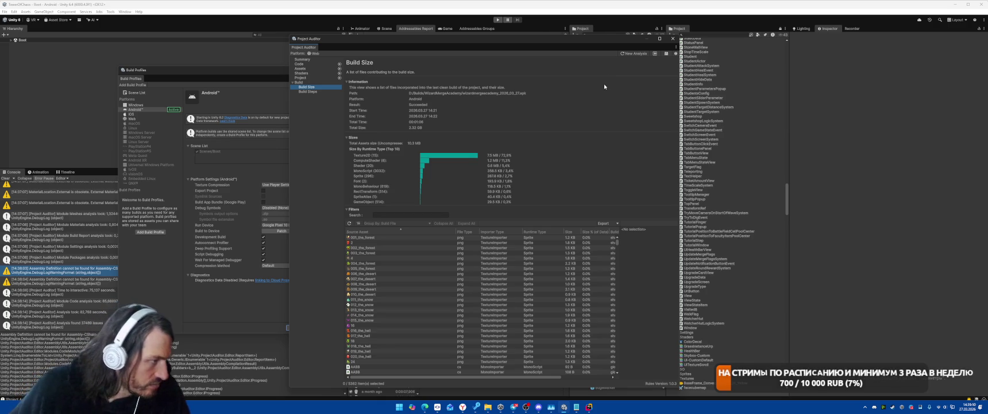
click(635, 54)
click(506, 213)
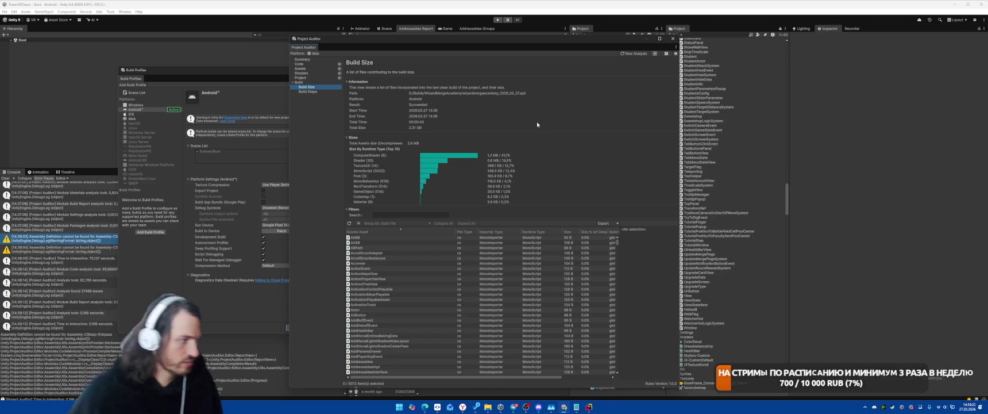
Sort build assets by size, inspect InstanceOcclusionCullingKernels, scan the Build Steps timings, then close Project Auditor.
click(568, 232)
click(419, 238)
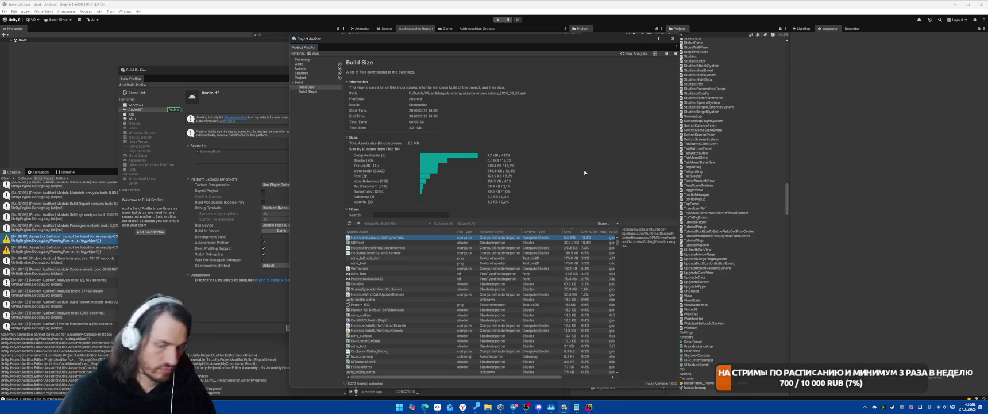
click(308, 92)
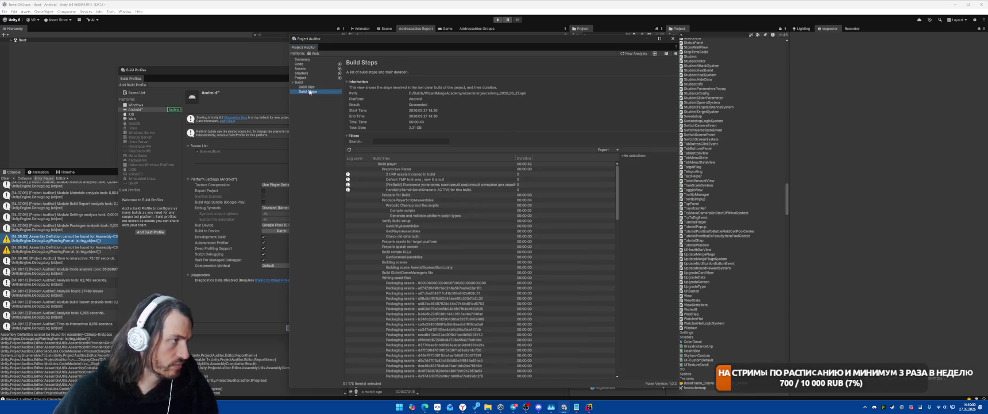
scroll(572, 239, down, 15)
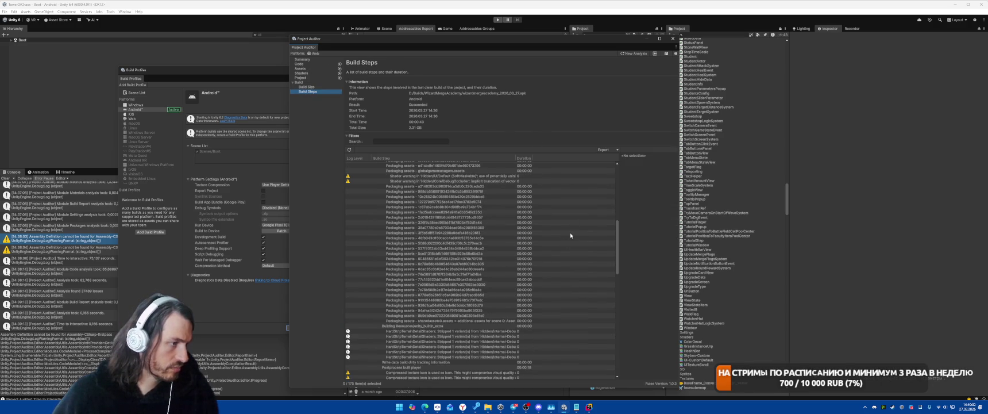
scroll(592, 258, down, 10)
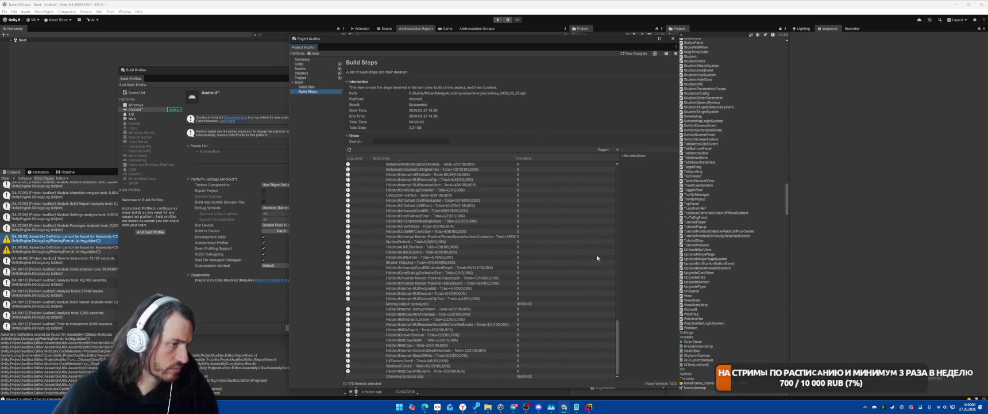
key(Up)
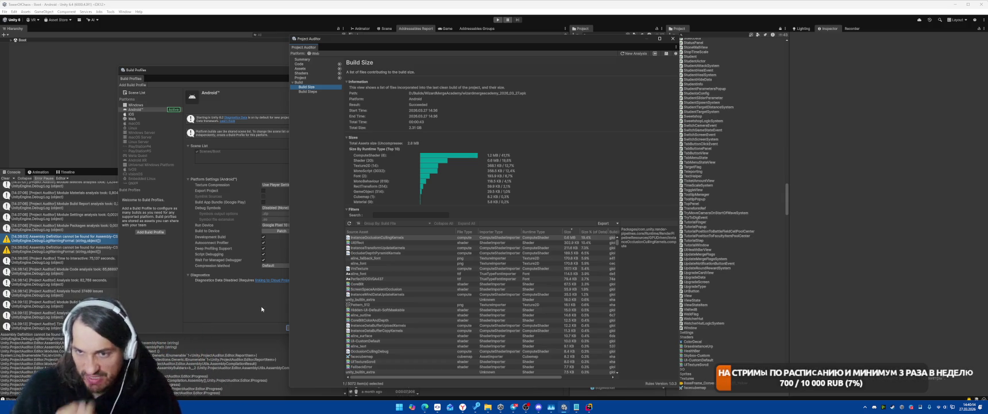
click(673, 39)
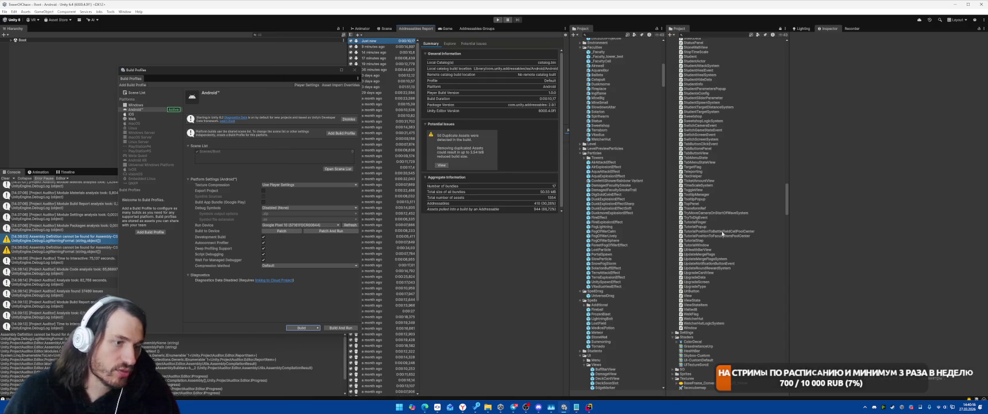
Collapse Packages, expand the project's Settings folder and select the Mobile URP renderer asset.
scroll(786, 206, down, 10)
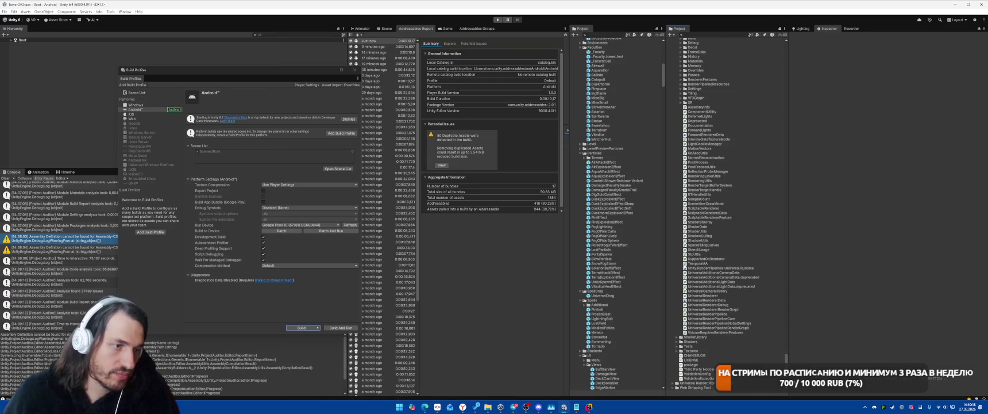
scroll(678, 153, up, 10)
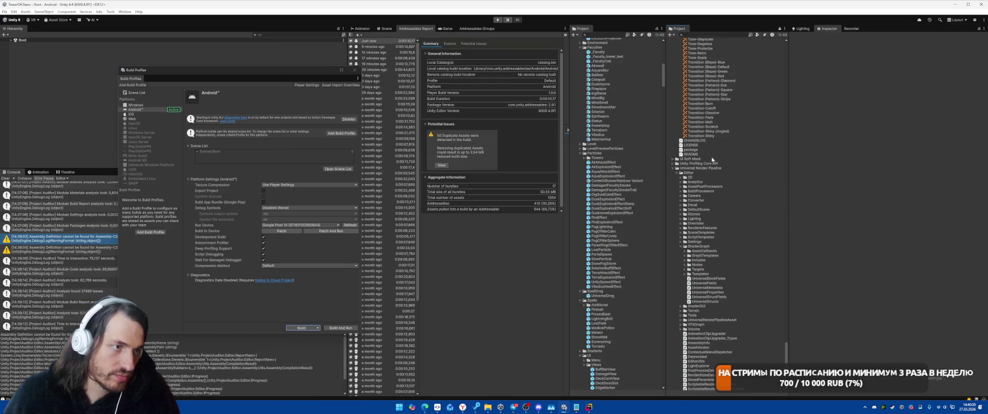
scroll(749, 134, up, 10)
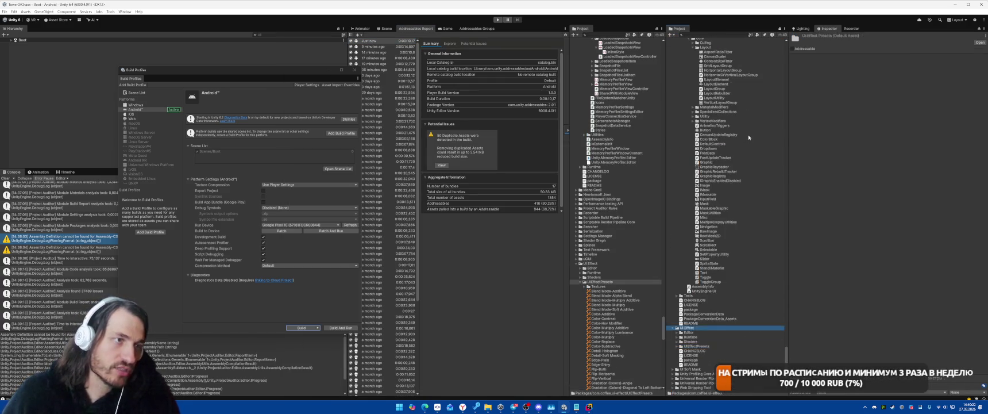
key(Left)
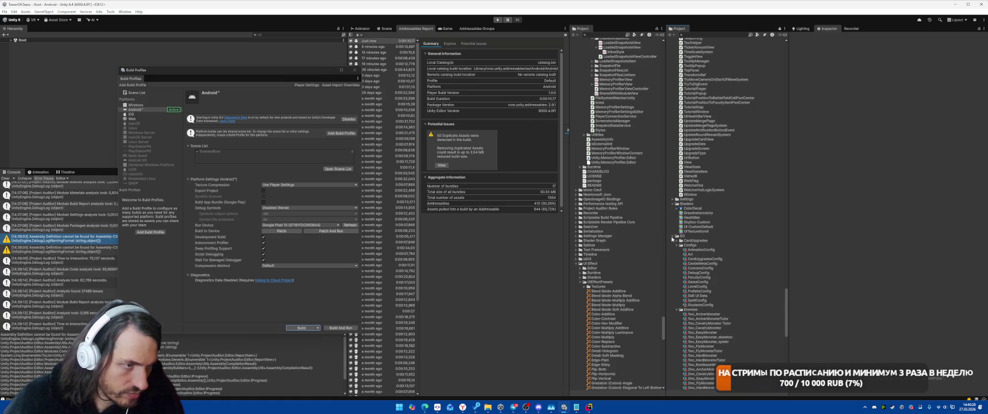
click(673, 199)
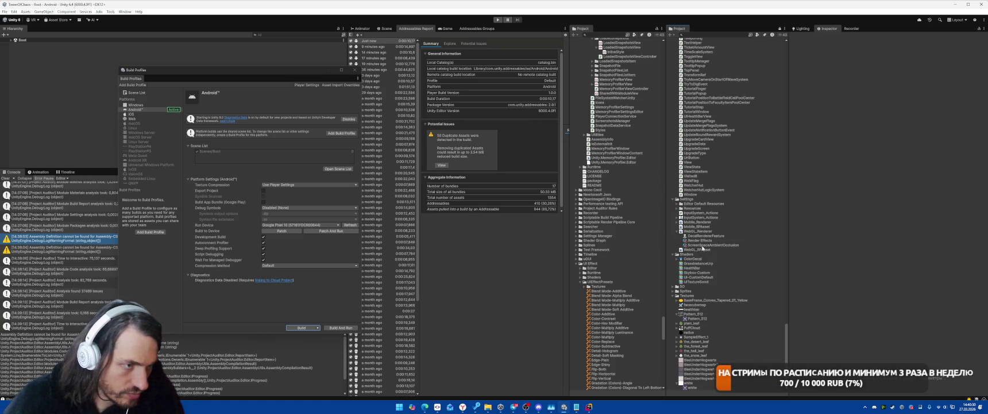
click(699, 223)
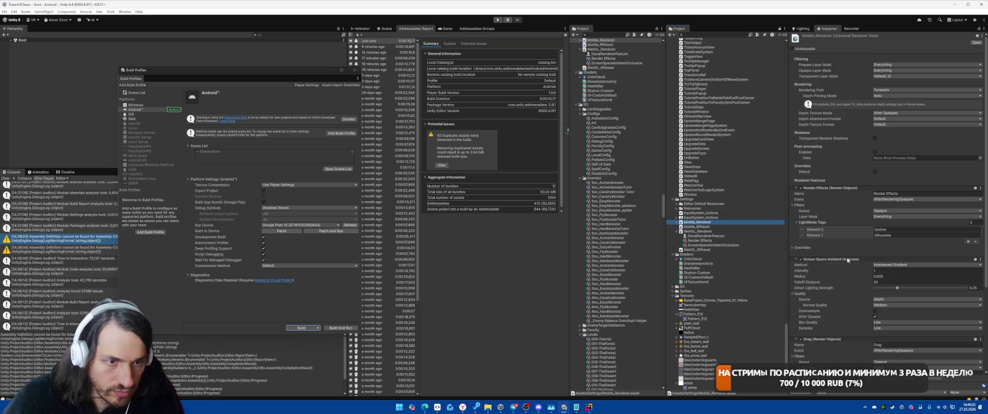
Set GPU Resident Drawer to Disabled and keep the Upscaling Filter on Automatic.
scroll(846, 262, up, 5)
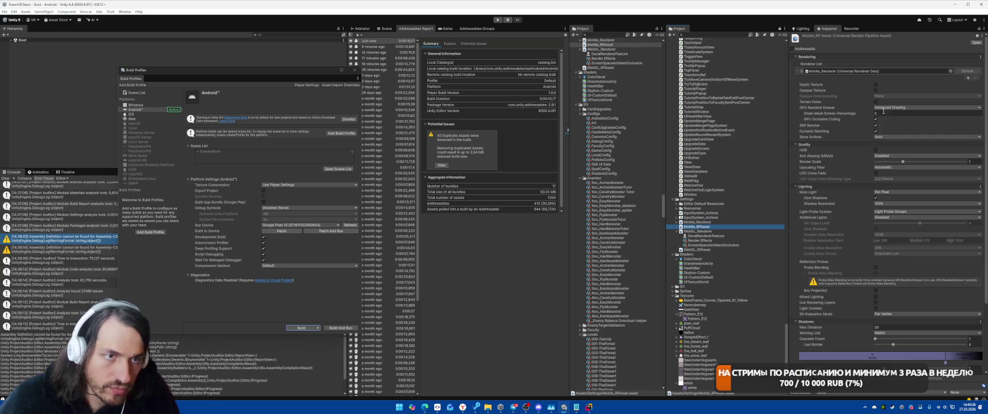
click(876, 118)
click(896, 107)
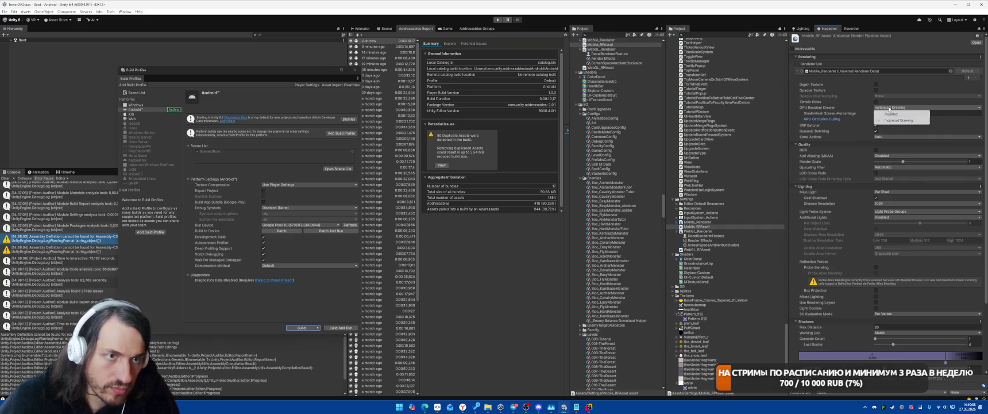
click(888, 113)
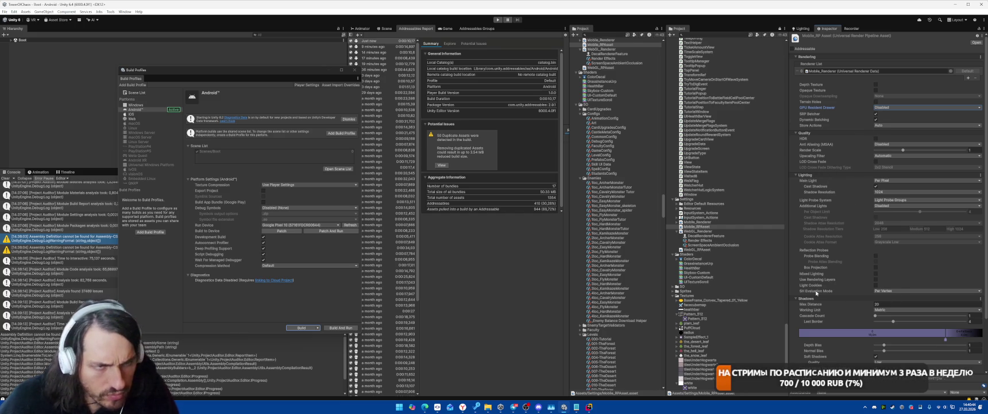
mouse_move(822, 147)
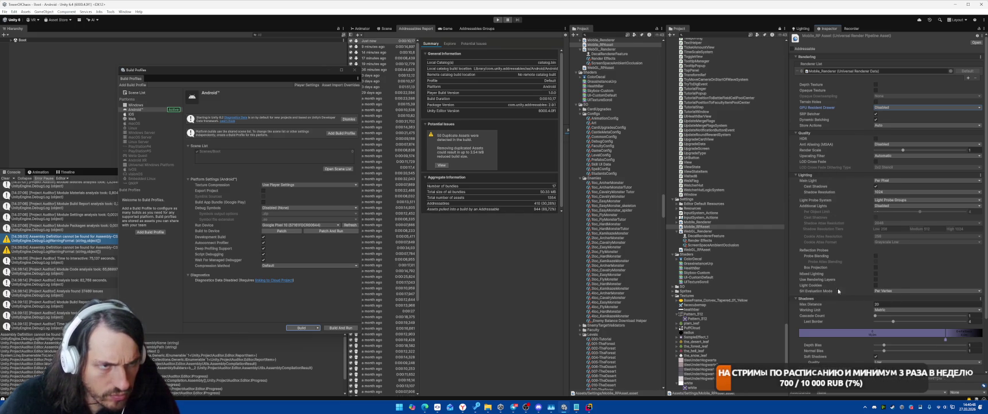
click(884, 156)
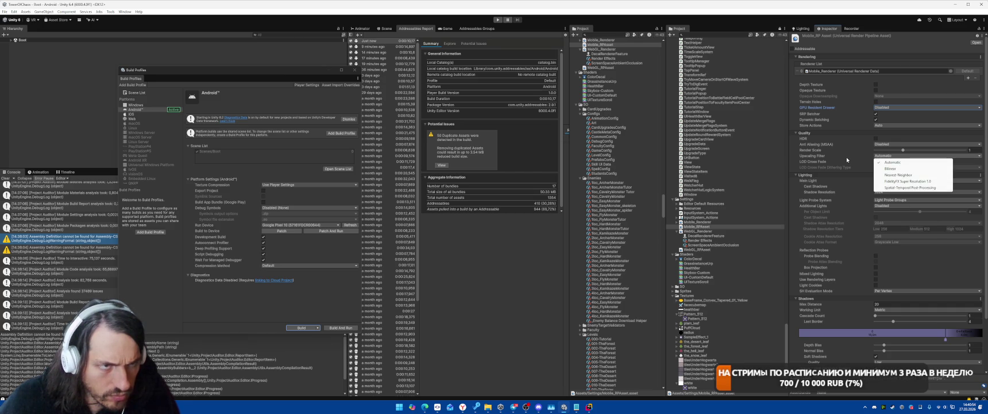
click(833, 161)
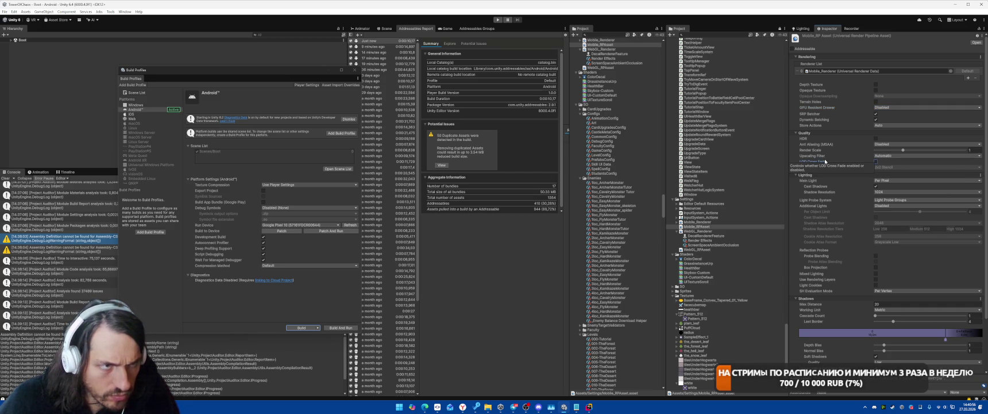
scroll(859, 235, down, 1)
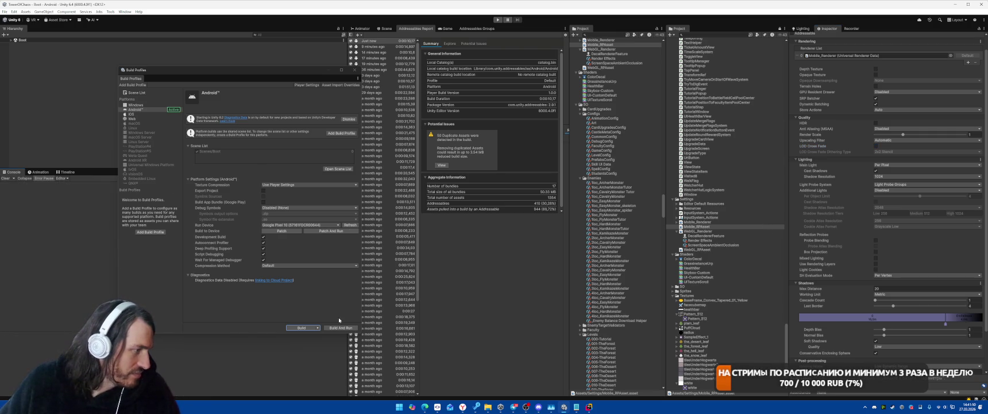
click(5, 11)
Save the project, then run Build And Run and overwrite the existing Android APK.
click(5, 12)
click(5, 13)
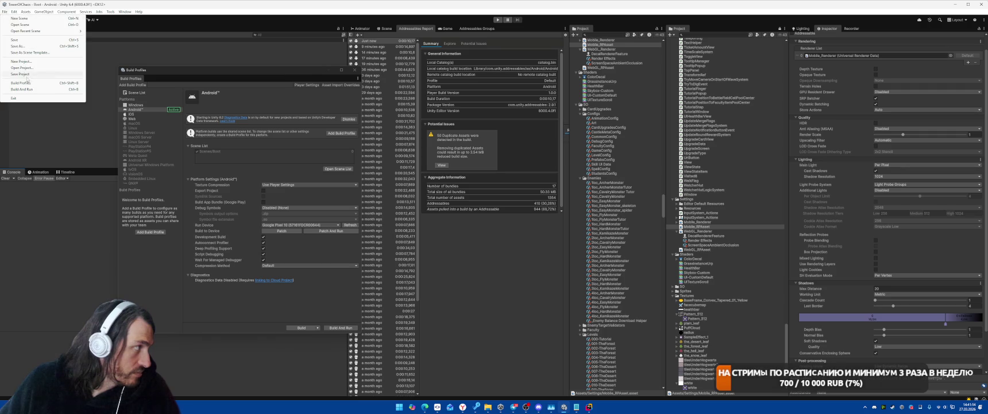
click(36, 77)
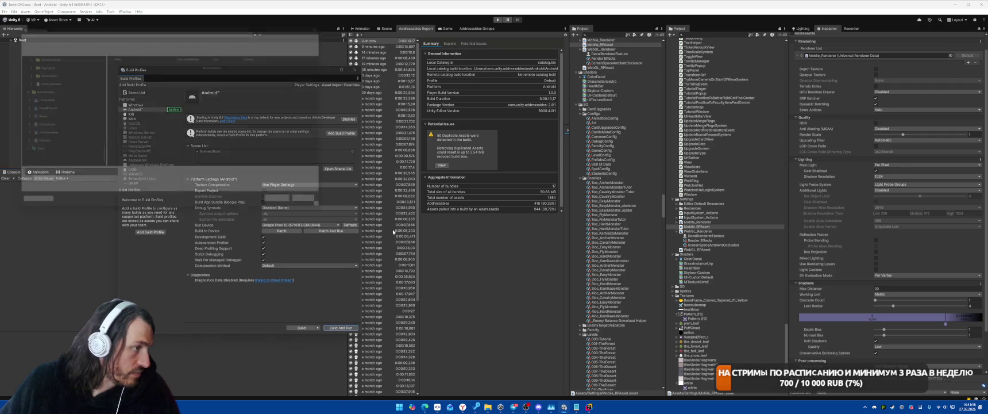
key(Return)
click(511, 205)
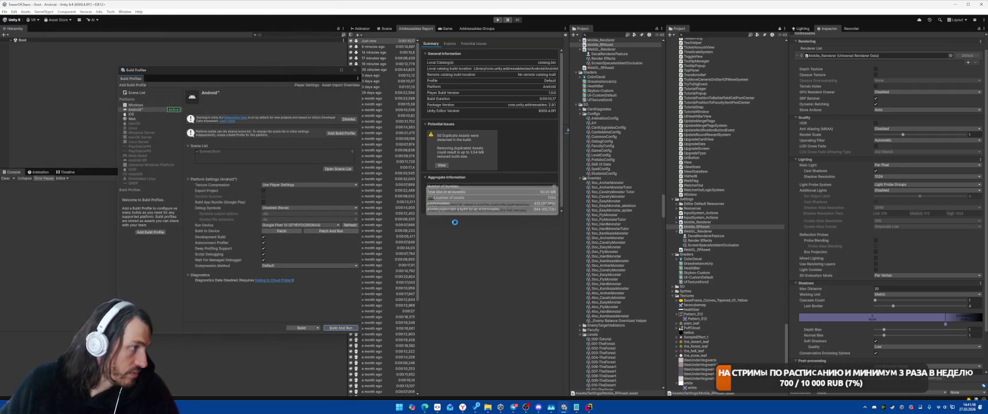
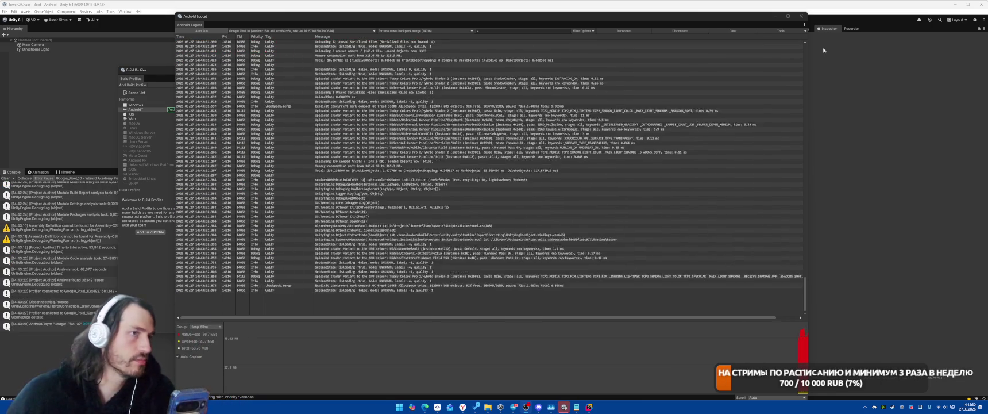
Close the Android Logcat window to reveal the Profiler's live CPU, rendering and memory graphs.
click(801, 15)
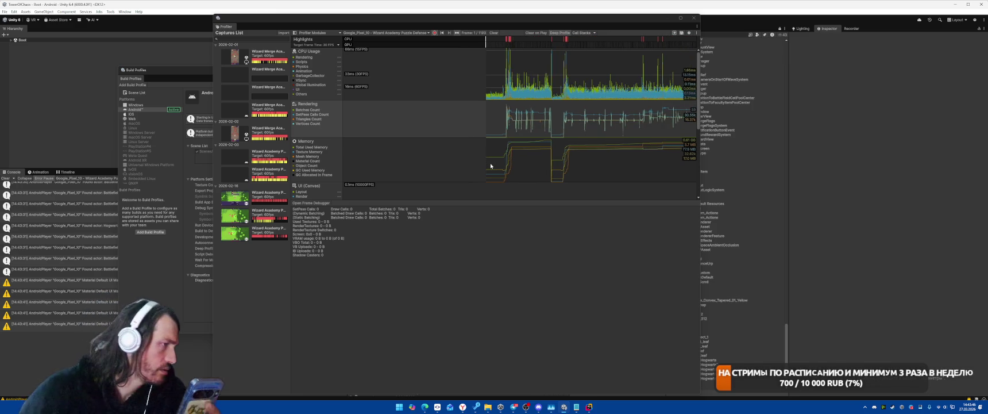
Close Build Profiles, filter the Console to errors only, and view the first error's stack trace.
mouse_move(434, 23)
mouse_down()
mouse_move(656, 20)
mouse_move(632, 16)
mouse_up()
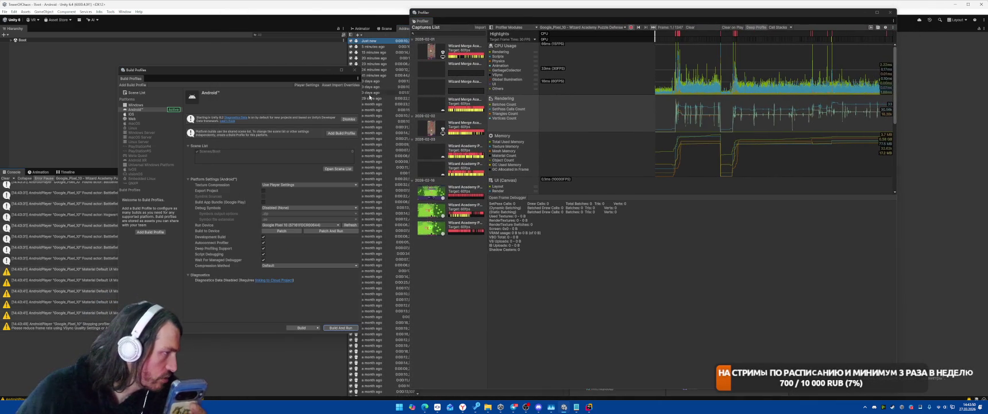
click(354, 69)
click(316, 178)
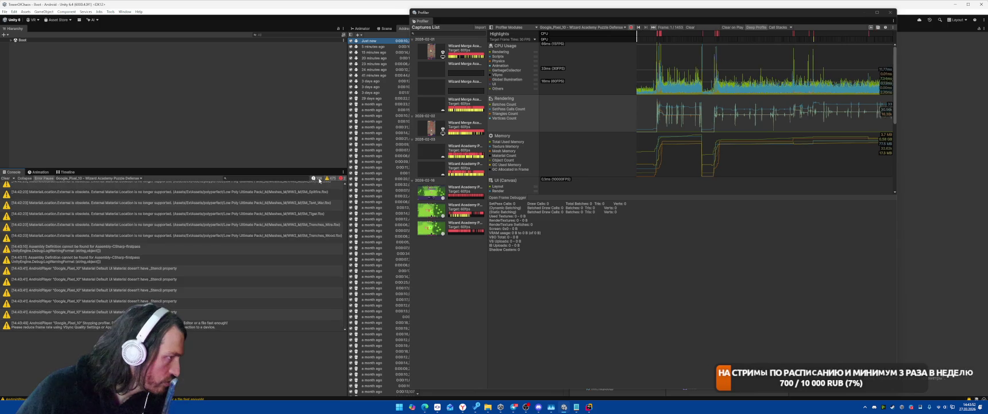
click(327, 178)
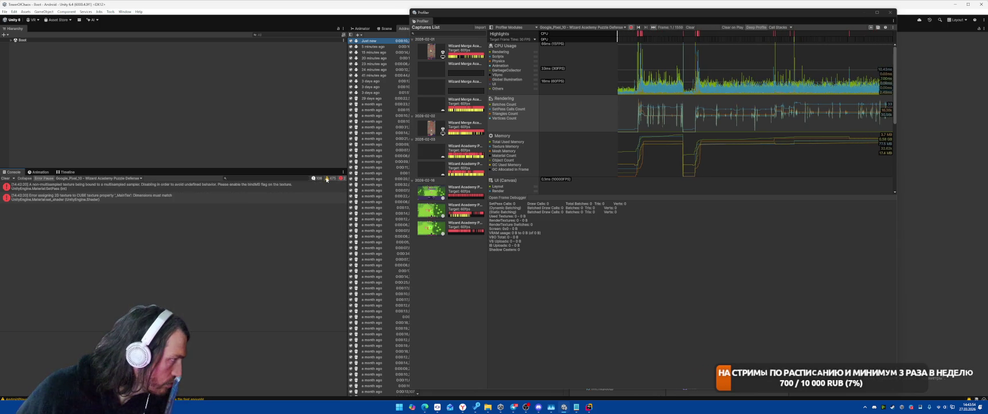
click(214, 187)
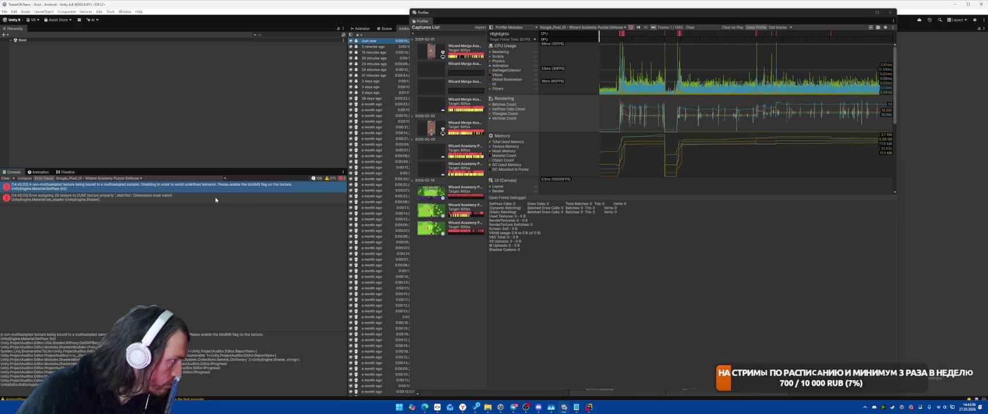
Show all Console messages again and scroll through the Pixel player's full log.
click(317, 179)
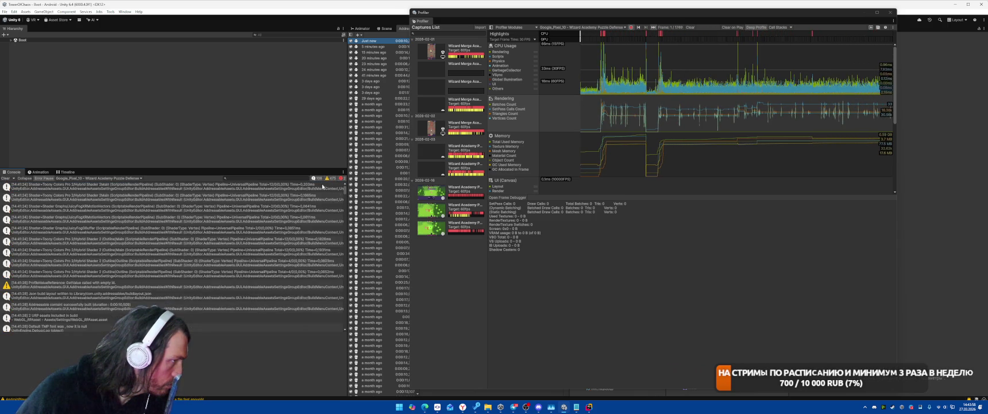
scroll(230, 309, down, 10)
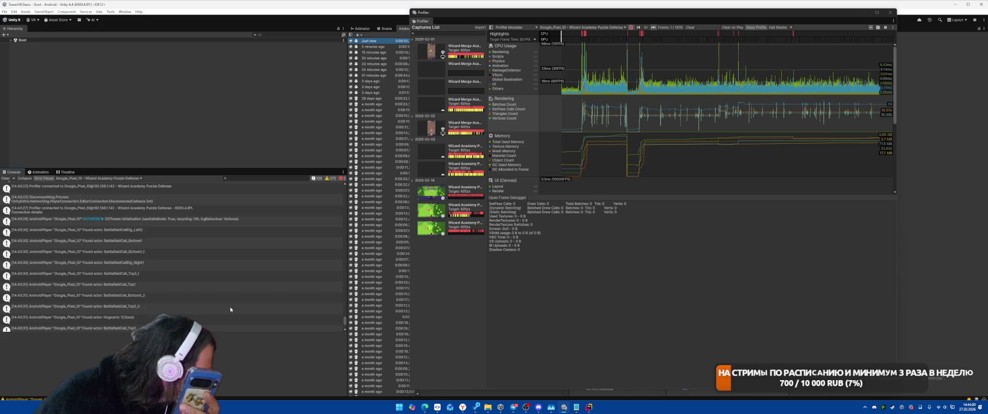
scroll(230, 306, down, 5)
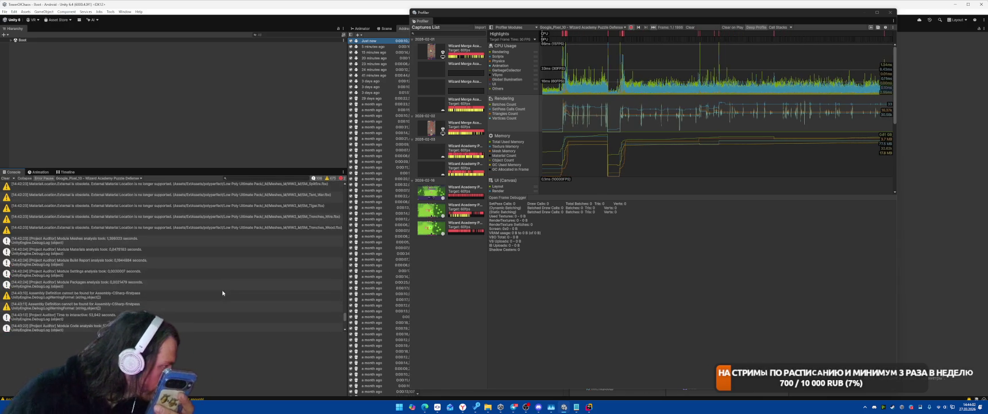
scroll(220, 283, down, 5)
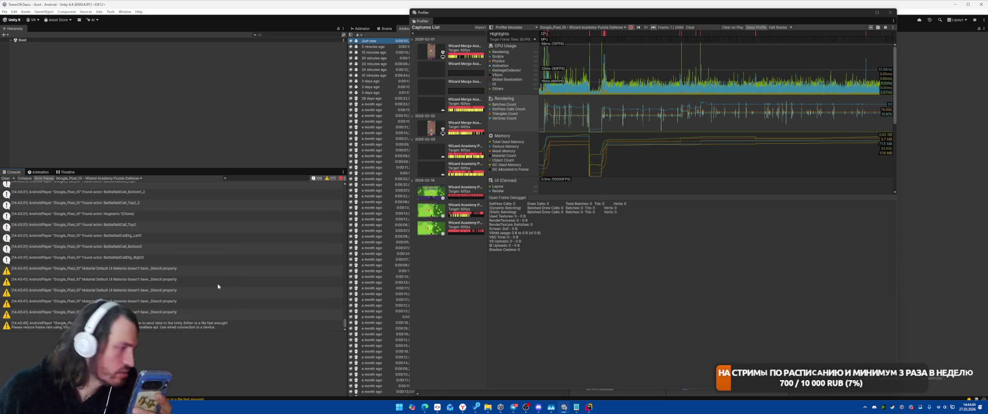